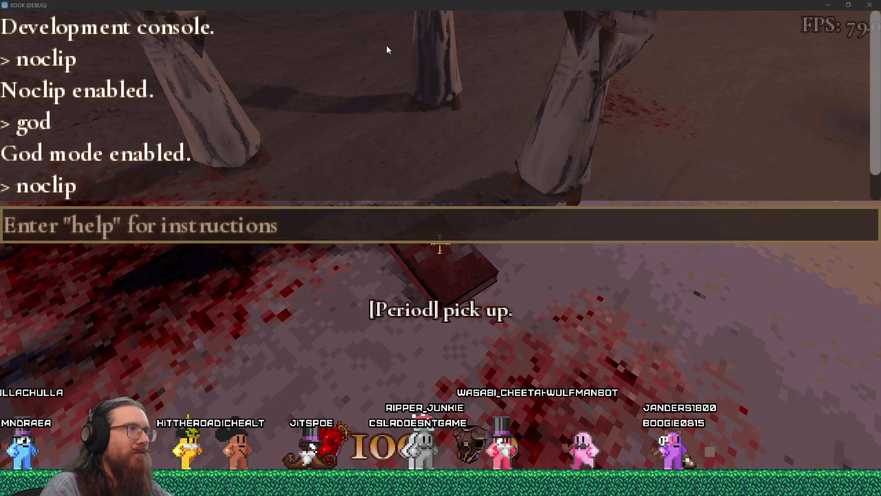
# Run 'achievements' in KOOK's console: BUCKET_HEAD true, SO_META and achieve3 false
pyautogui.hotkey('alt', 'Tab')
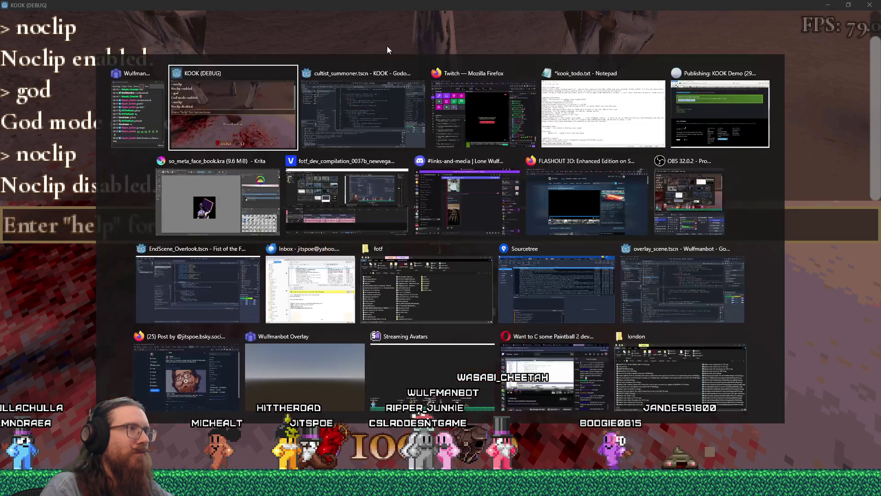
pyautogui.write('achievements')
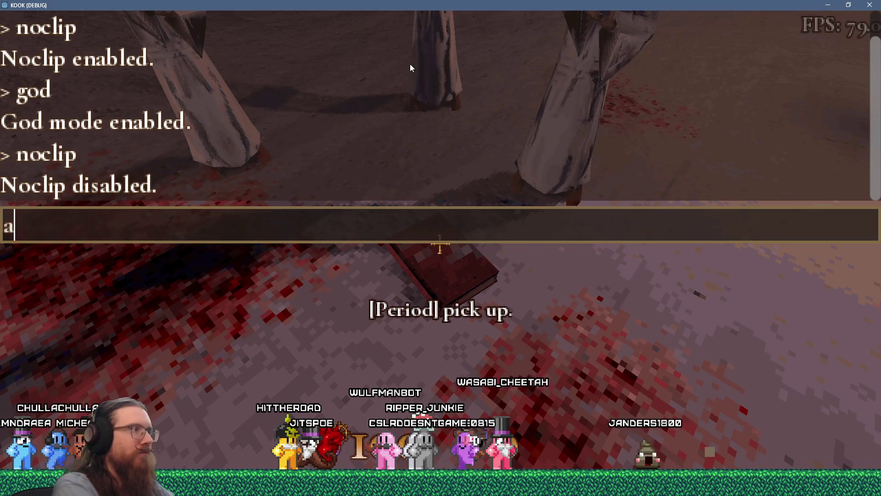
pyautogui.press('Return')
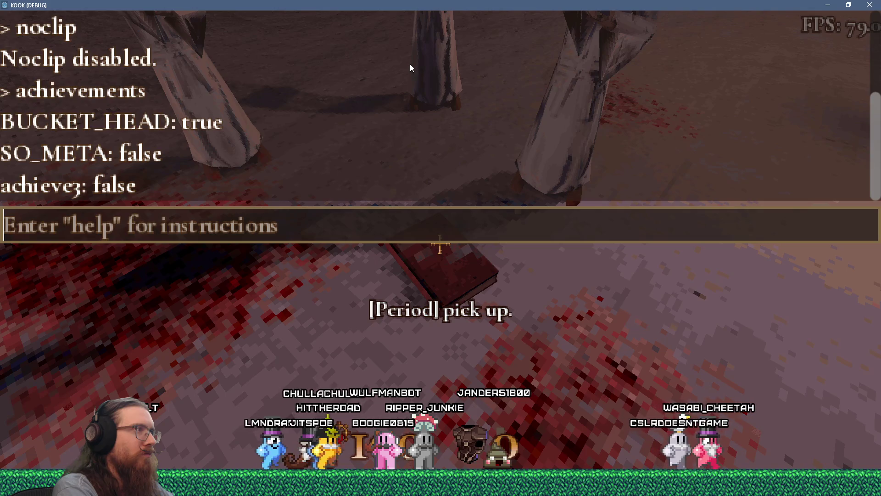
# Switch to the Godot editor and put the caret on line 112 of check_for_so_meta
pyautogui.hotkey('alt', 'Tab')
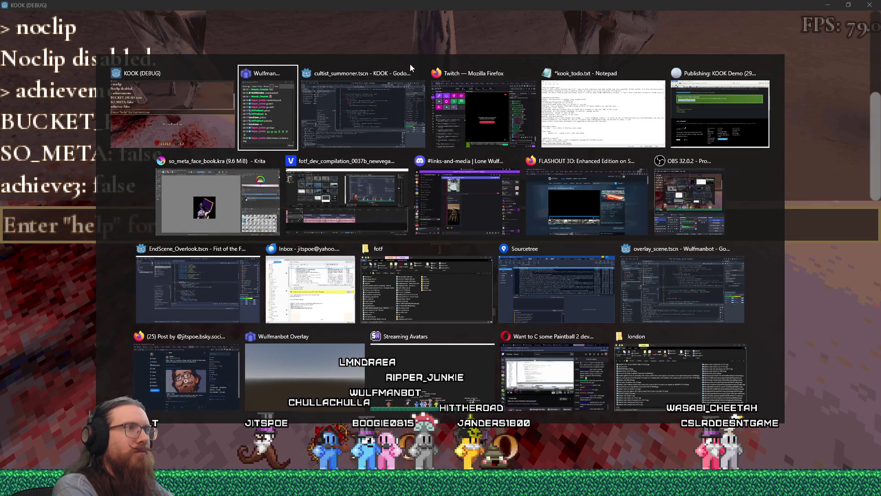
pyautogui.hotkey('alt', 'Tab')
pyautogui.hotkey('alt', 'Tab')
pyautogui.hotkey('alt', 'Tab')
pyautogui.press('Escape')
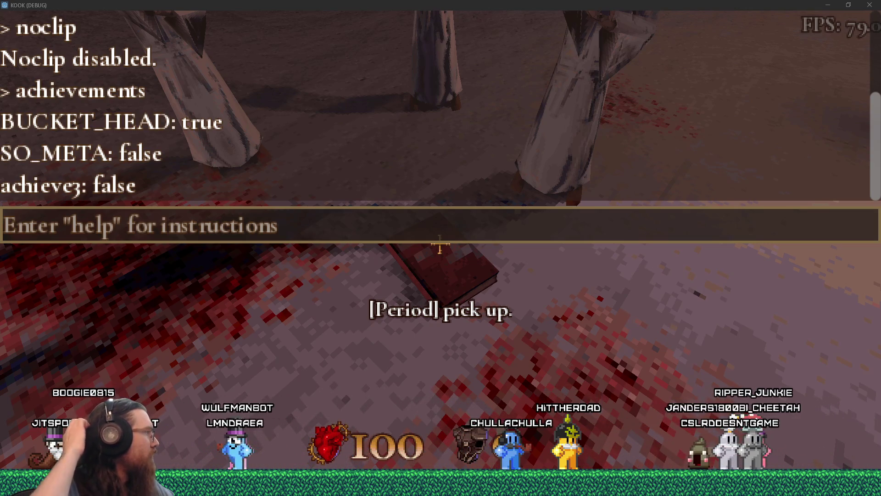
pyautogui.click(301, 309)
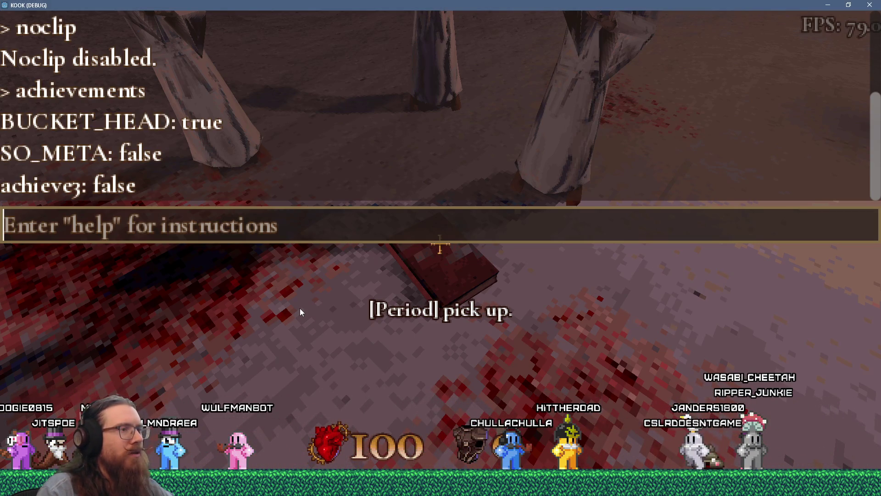
pyautogui.hotkey('alt', 'Tab')
pyautogui.hotkey('alt', 'Tab')
pyautogui.hotkey('alt', 'Tab')
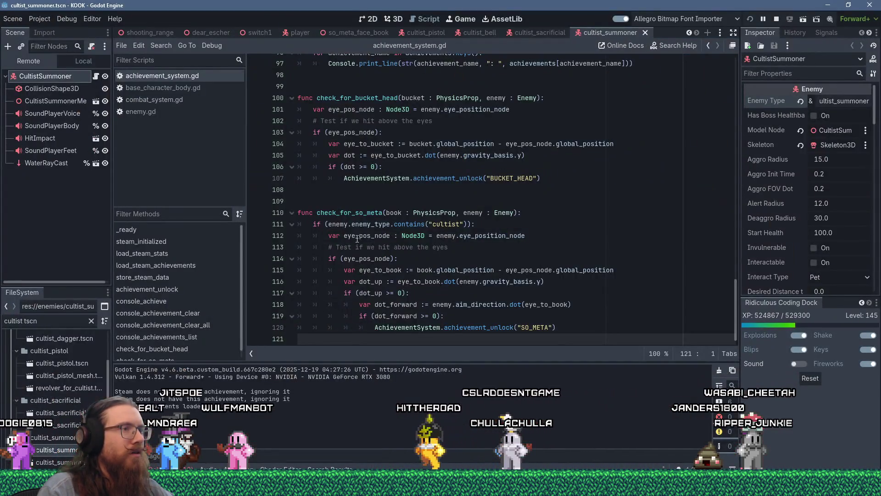
pyautogui.click(358, 236)
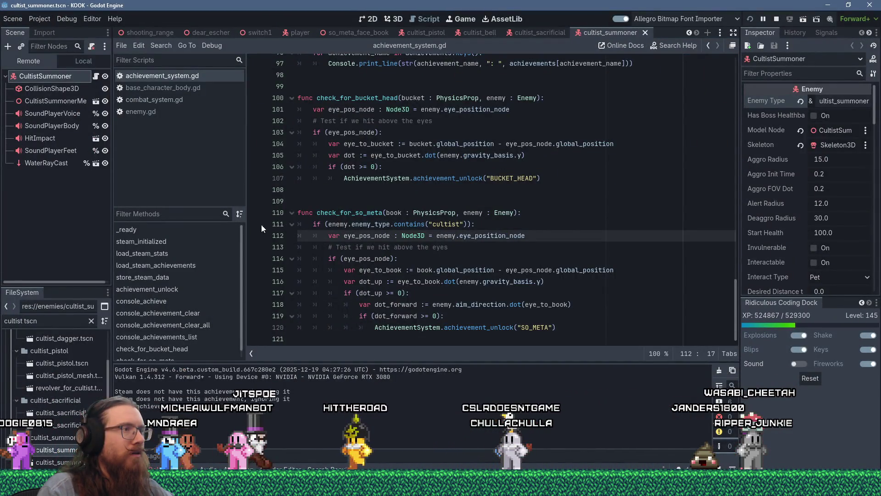
# Check the game briefly, then filter the FileSystem dock with 'book1.t' to find book1.tscn
pyautogui.hotkey('alt', 'Tab')
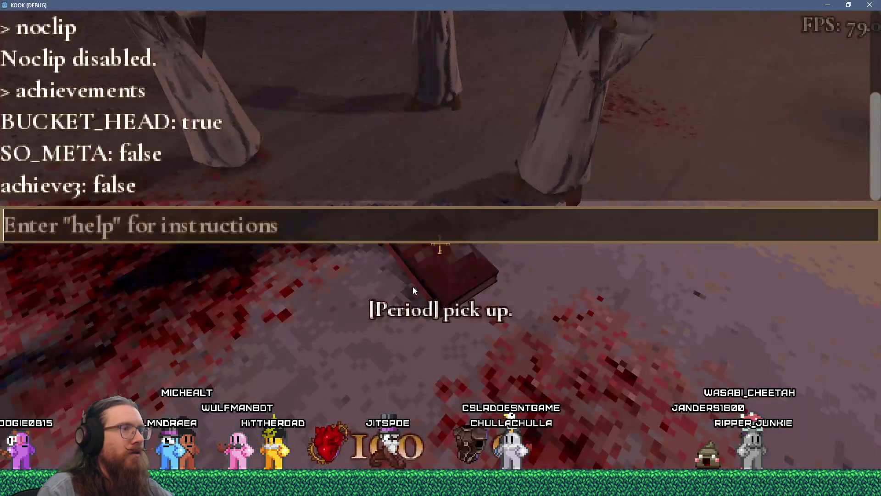
pyautogui.press('Escape')
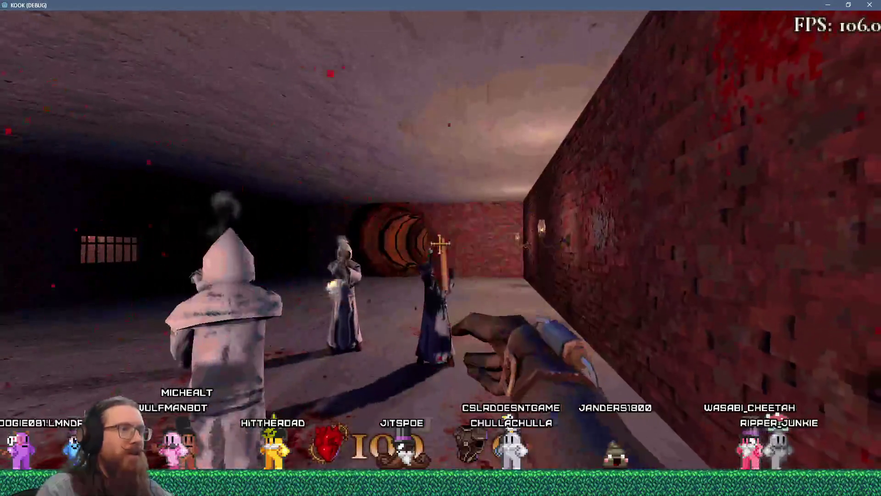
pyautogui.press('`')
pyautogui.hotkey('alt', 'Tab')
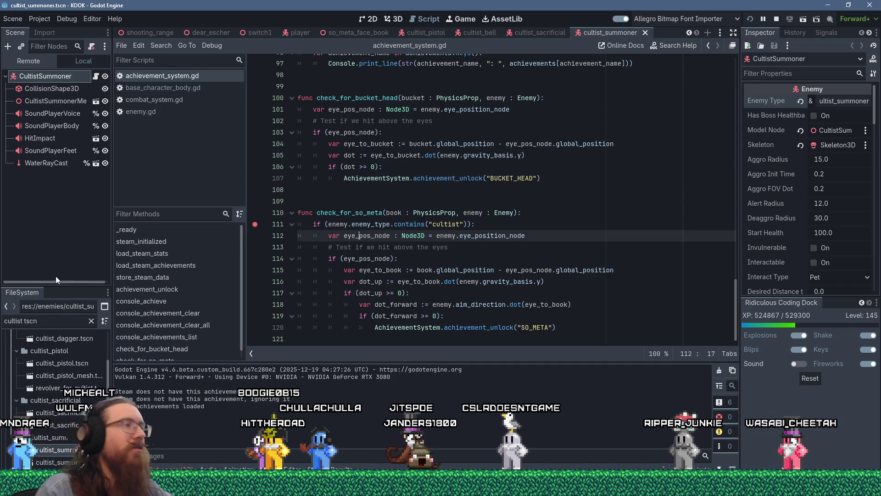
pyautogui.write('book1.t')
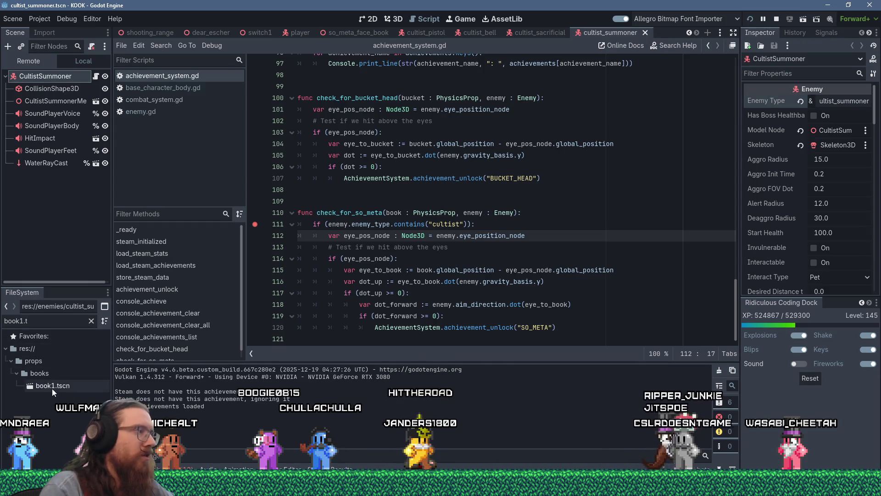
# Open book1.tscn, set the Book1 node's Special Prop Type to Book, and save the scene
pyautogui.click(52, 386)
pyautogui.doubleClick(53, 382)
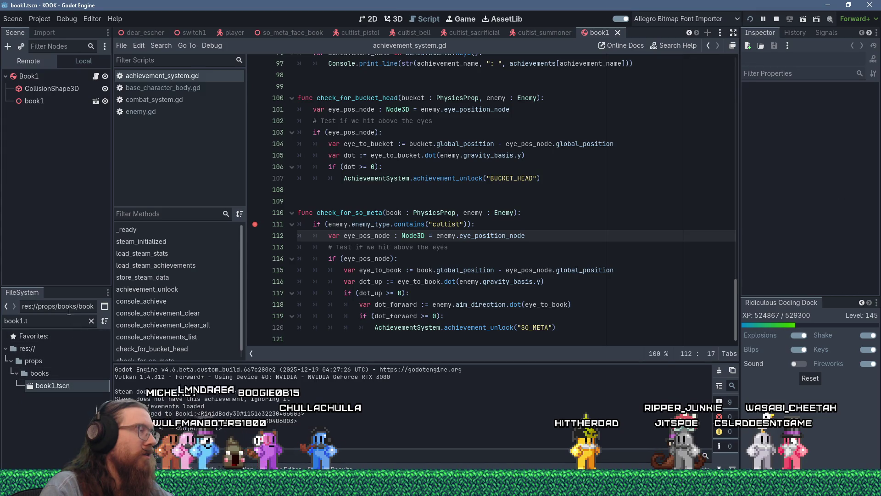
pyautogui.click(17, 77)
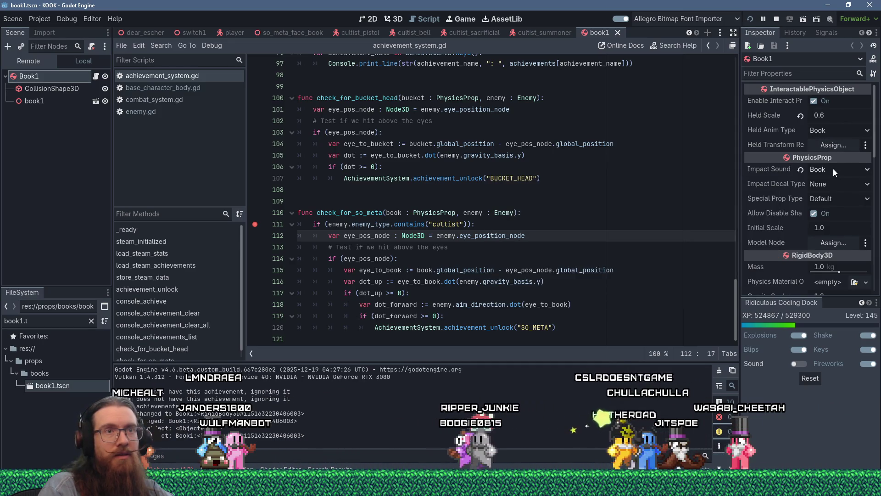
pyautogui.click(832, 199)
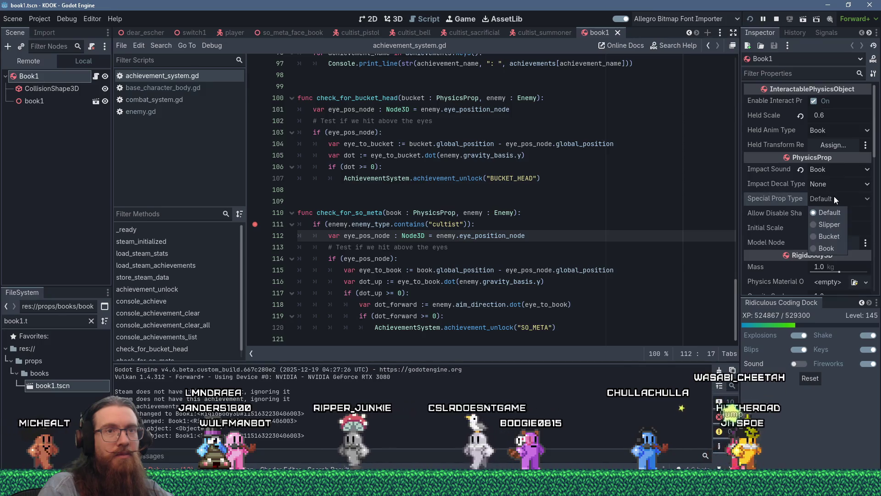
pyautogui.click(833, 244)
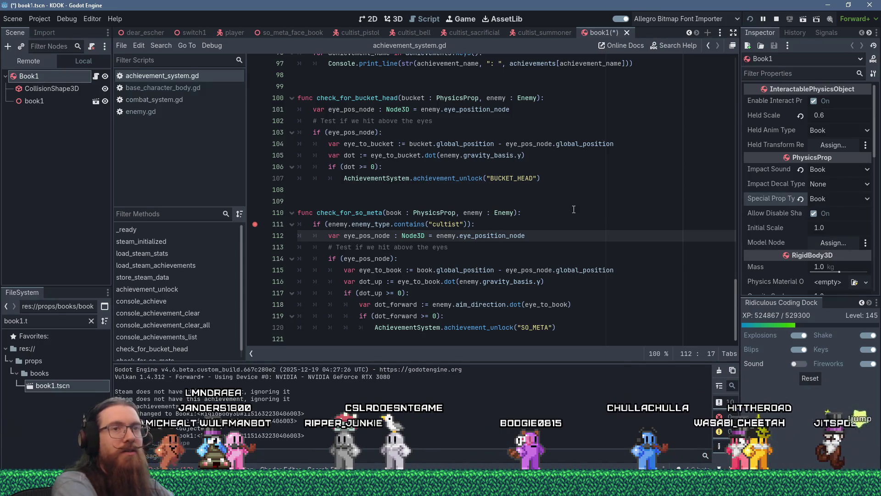
pyautogui.hotkey('ctrl', 's')
pyautogui.press('F8')
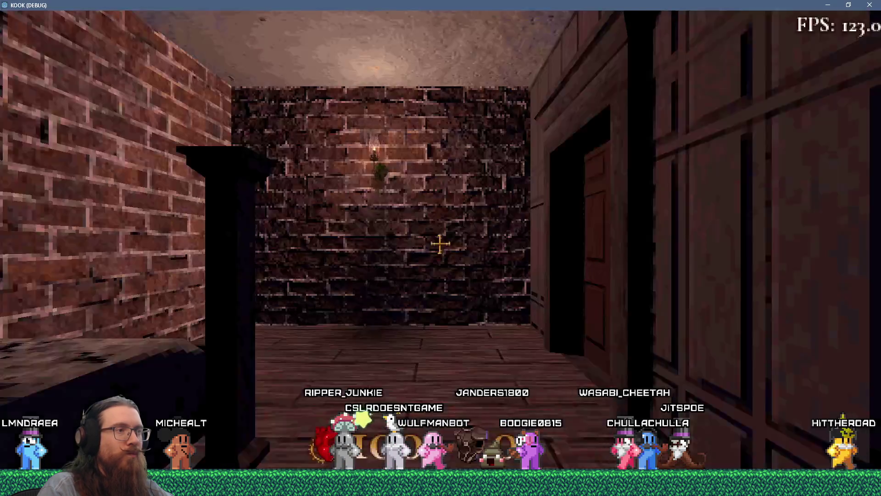
# Kick the door open, enter the room, and use noclip to fly through the wall and back
pyautogui.press('w')
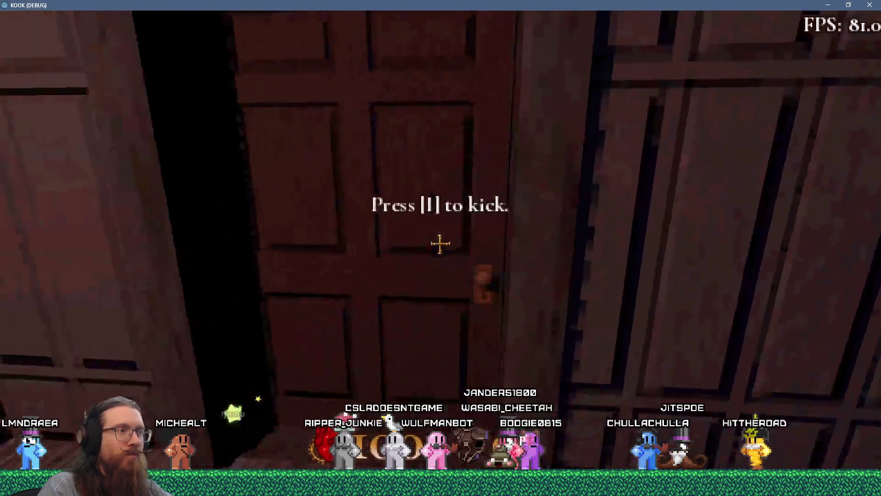
pyautogui.press('i')
pyautogui.press('w')
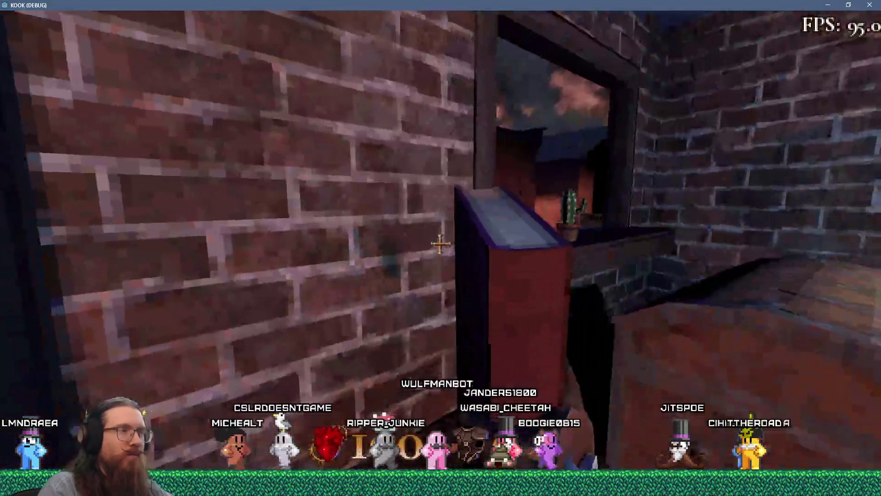
pyautogui.press('`')
pyautogui.write('noclip')
pyautogui.press('Return')
pyautogui.press('w')
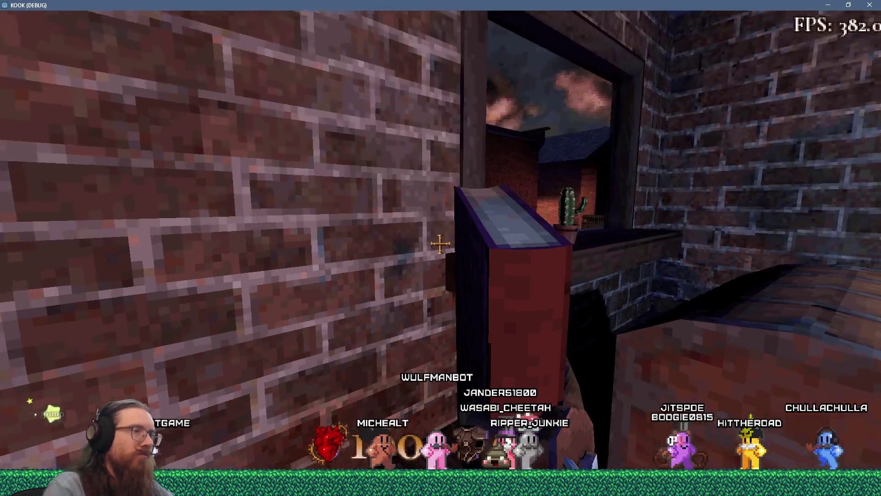
pyautogui.press('s')
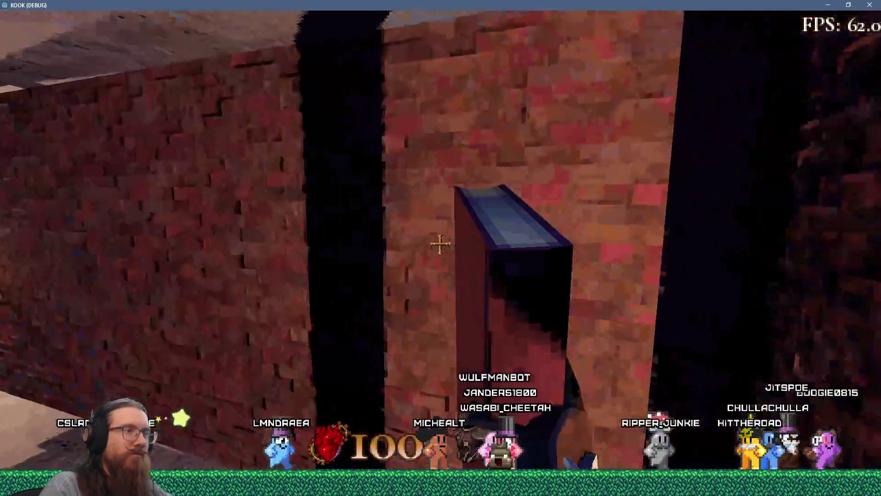
# Turn on god mode, switch noclip back off, and move toward the pillar
pyautogui.press('`')
pyautogui.write('od')
pyautogui.press('Return')
pyautogui.press('`')
pyautogui.press('`')
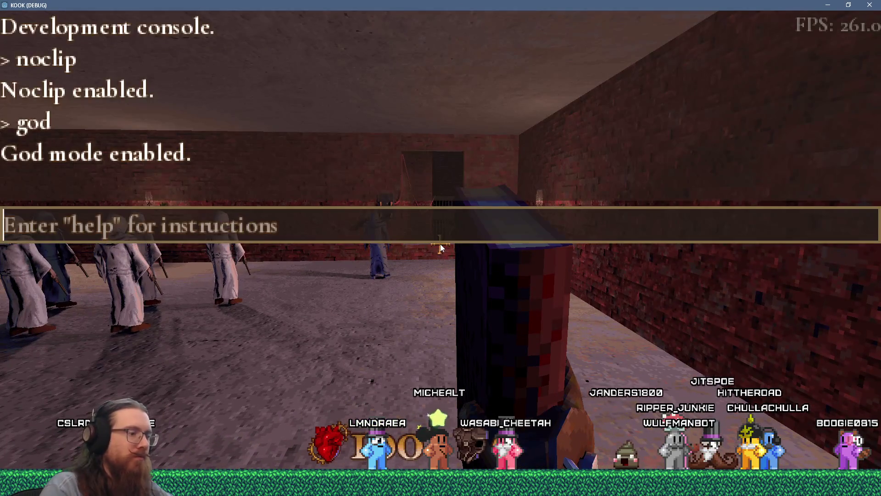
pyautogui.write('oclip')
pyautogui.press('Return')
pyautogui.press('`')
pyautogui.press('w')
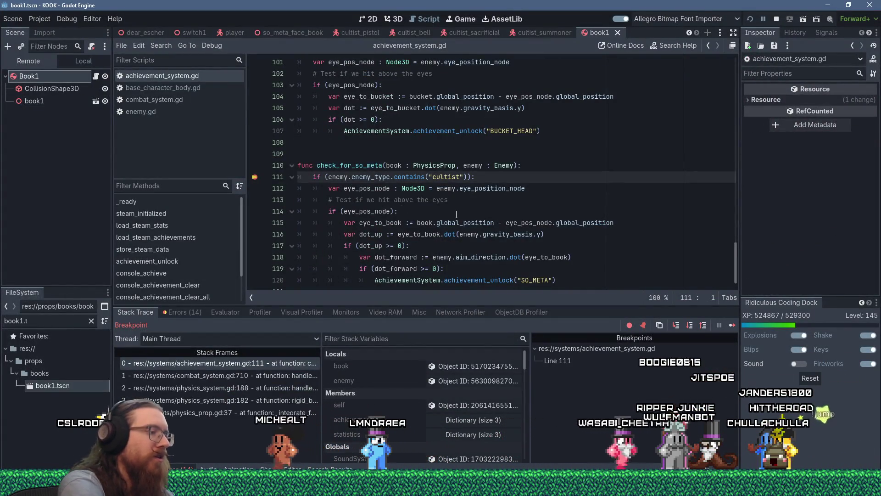
# Clear the line 111 breakpoint, step over to line 117, and resume the game
pyautogui.press('F9')
pyautogui.press('F10')
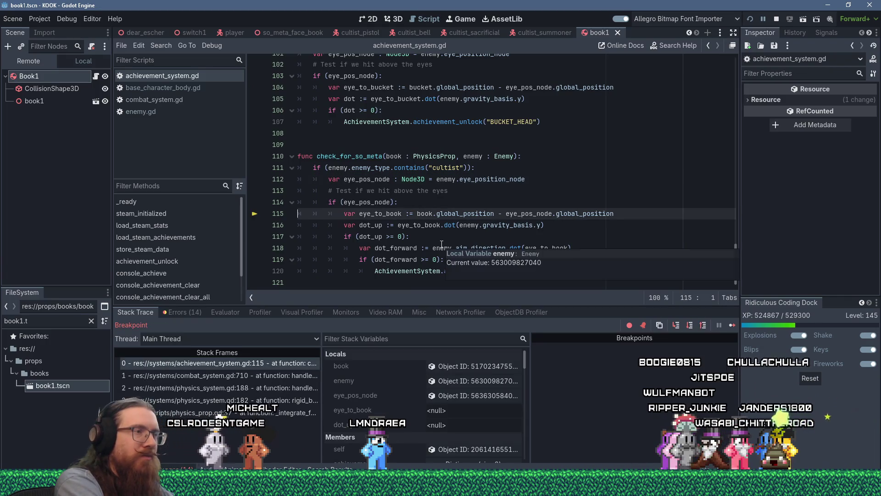
pyautogui.press('F10')
pyautogui.press('F10')
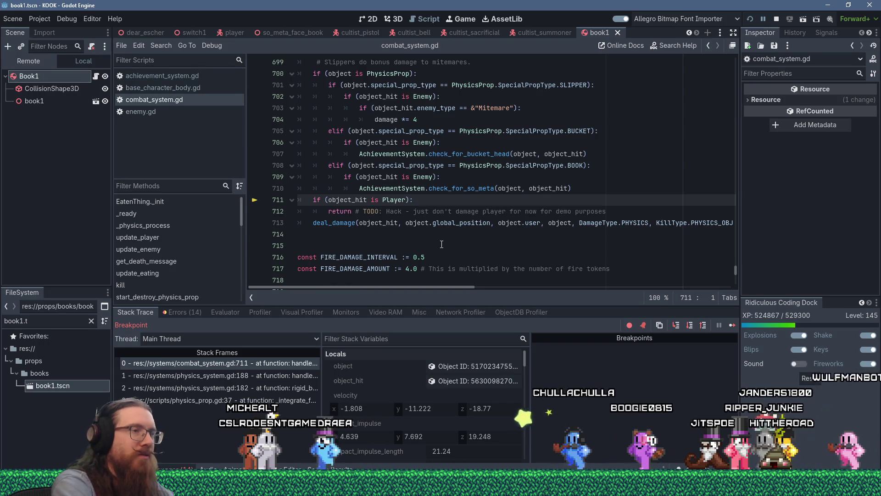
pyautogui.click(732, 324)
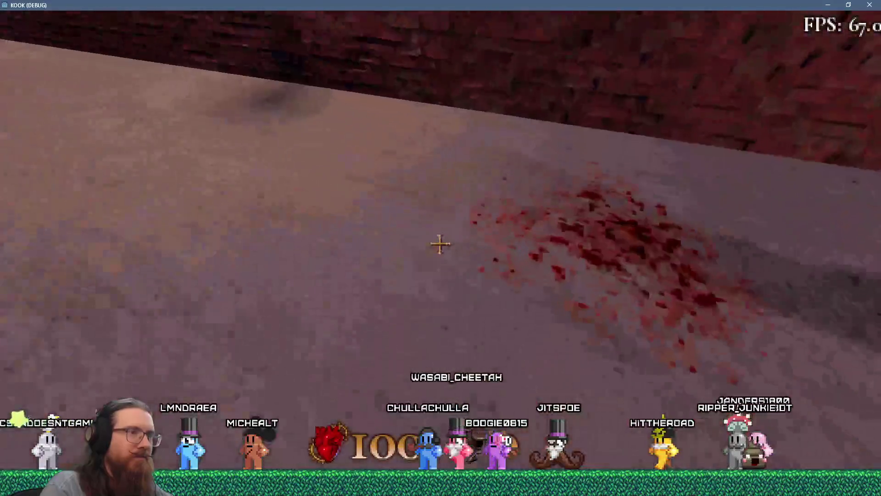
# Pick up a book and throw it at a cultist, then open achievement_system.gd in Godot
pyautogui.press('.')
pyautogui.click(441, 244)
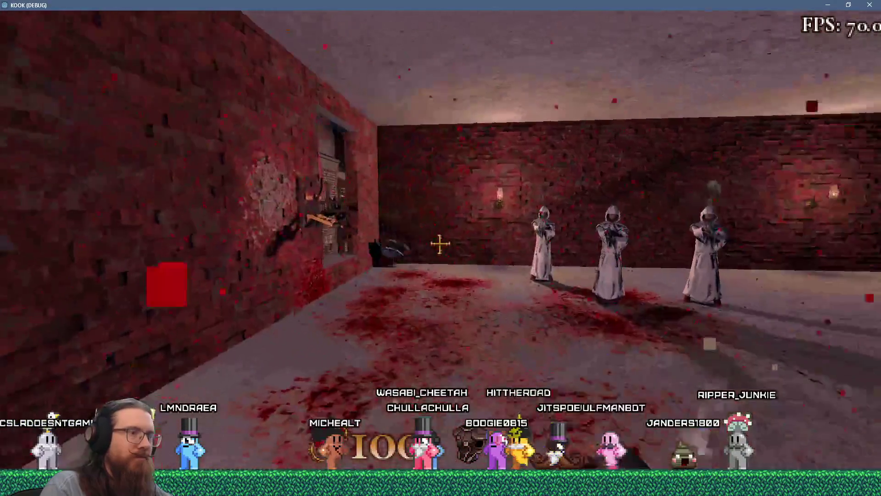
pyautogui.press('`')
pyautogui.hotkey('alt', 'Tab')
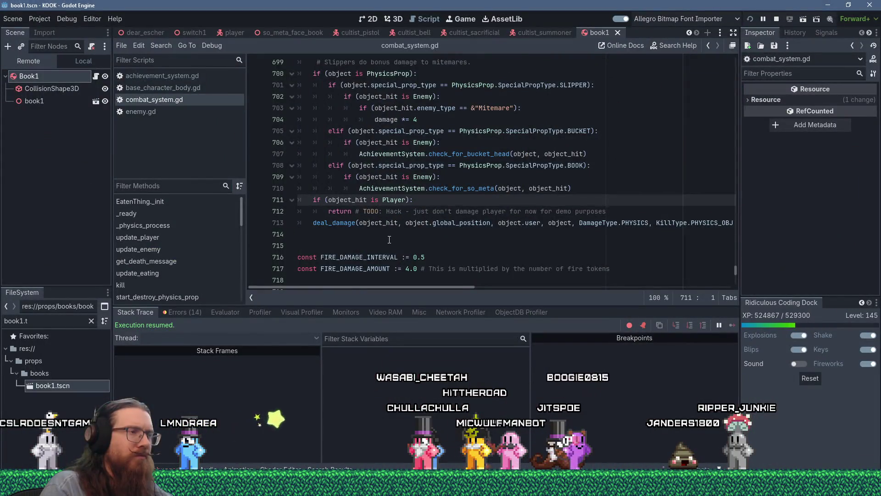
pyautogui.scroll(-3, 389, 240)
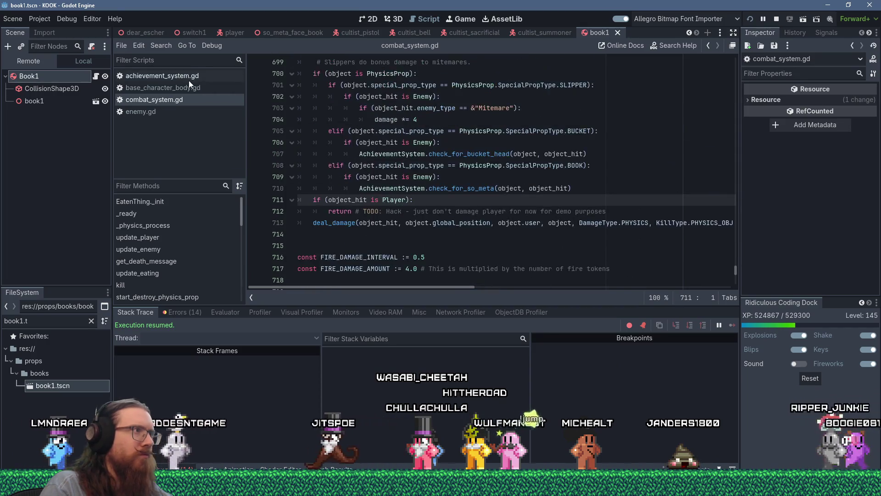
pyautogui.click(189, 78)
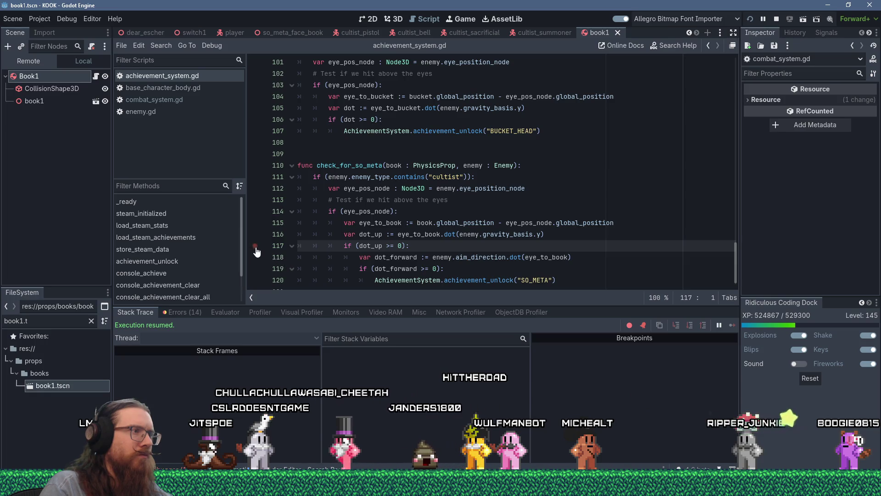
# Back in the game, move into the room and throw the held book at a cultist
pyautogui.hotkey('alt', 'Tab')
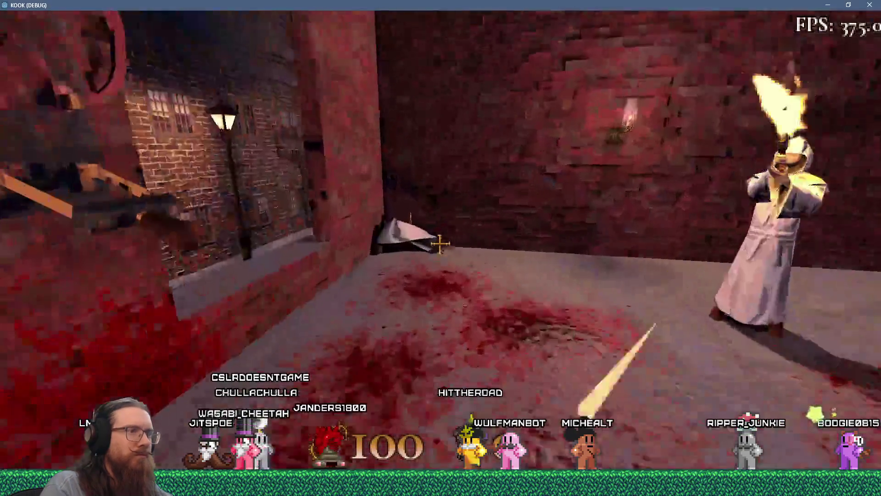
pyautogui.press('w')
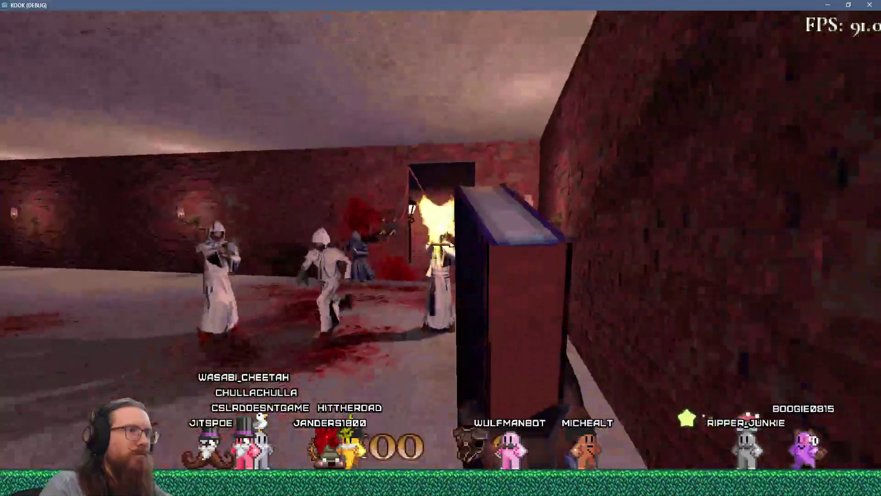
pyautogui.click(441, 244)
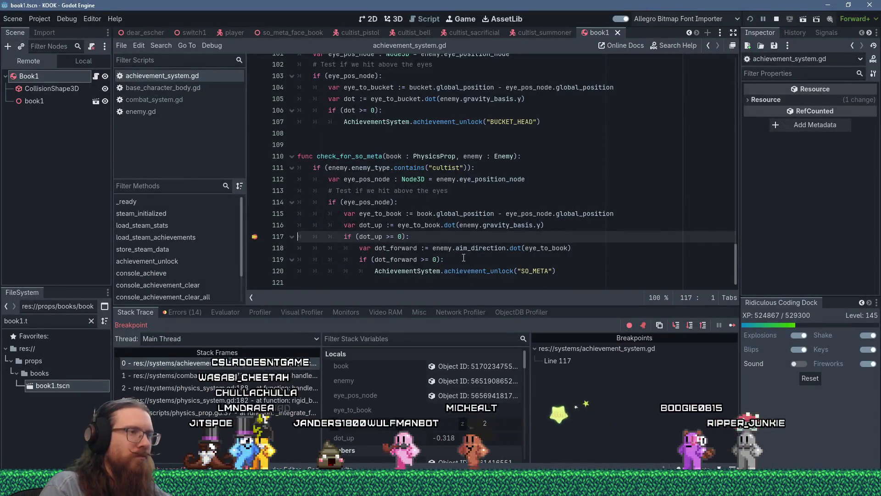
# Change line 117's check to dot_up >= -.4 and step out to combat_system.gd line 711
pyautogui.moveTo(378, 237)
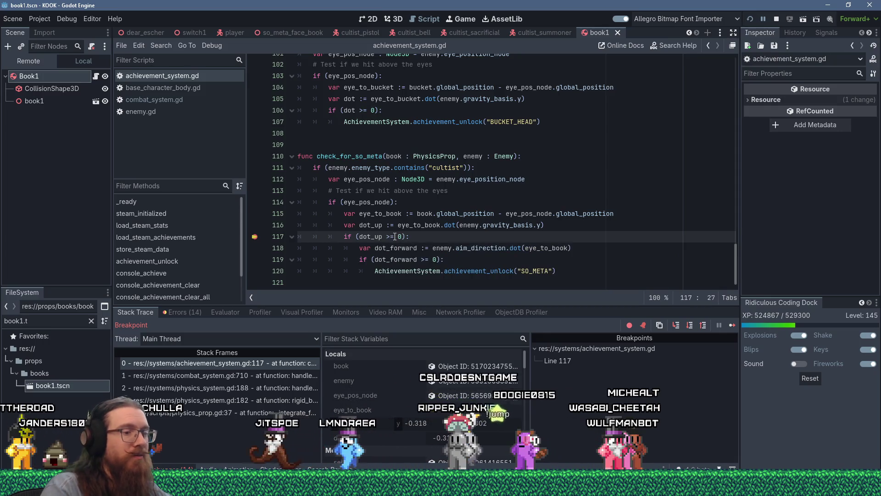
pyautogui.write('-.4')
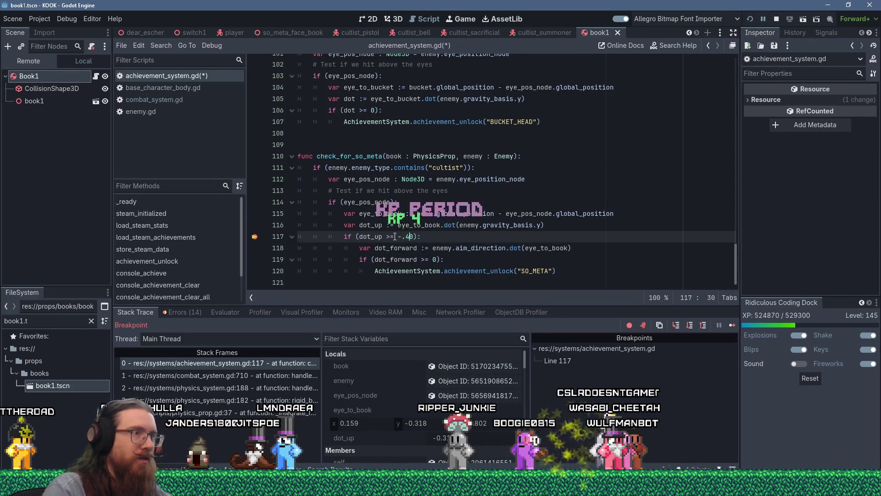
pyautogui.press('Delete')
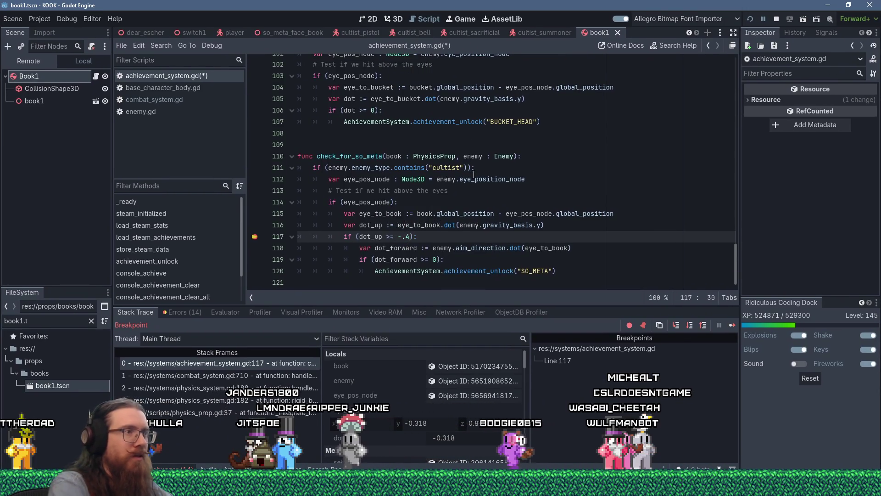
pyautogui.press('F10')
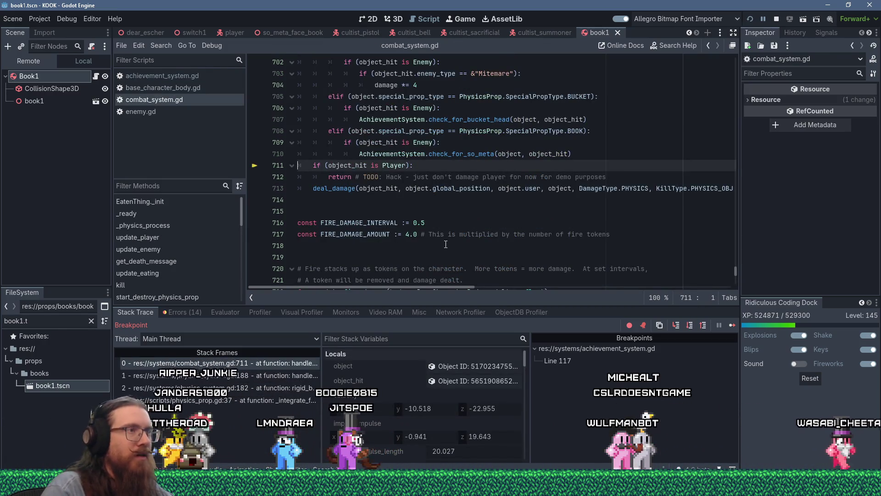
# Resume the game, then on the next hit step from line 117 through to line 120
pyautogui.press('F12')
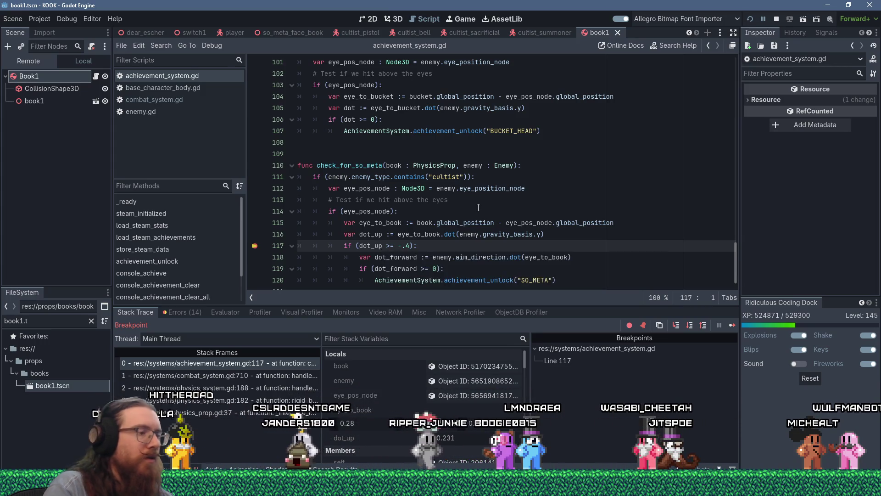
pyautogui.press('F10')
pyautogui.moveTo(442, 244)
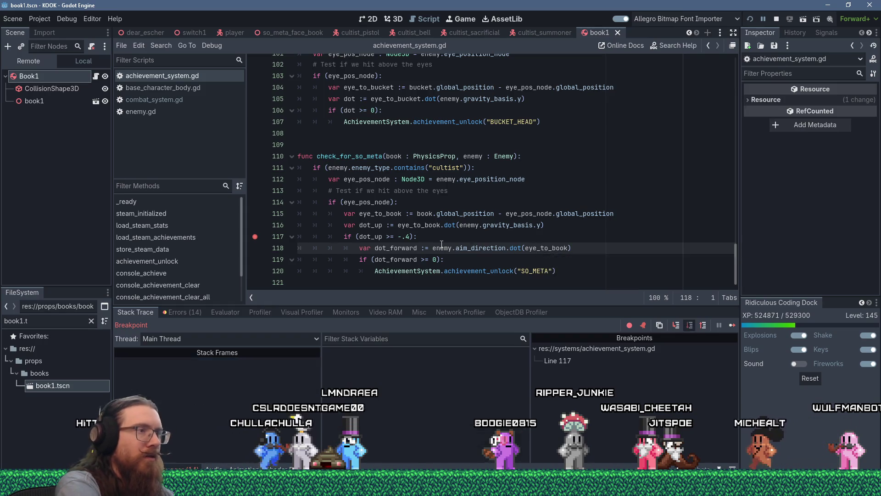
pyautogui.press('F10')
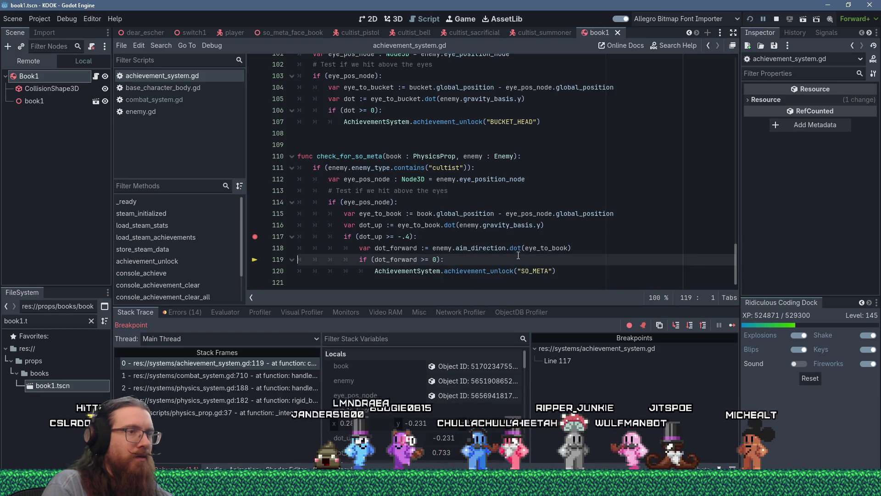
pyautogui.press('F10')
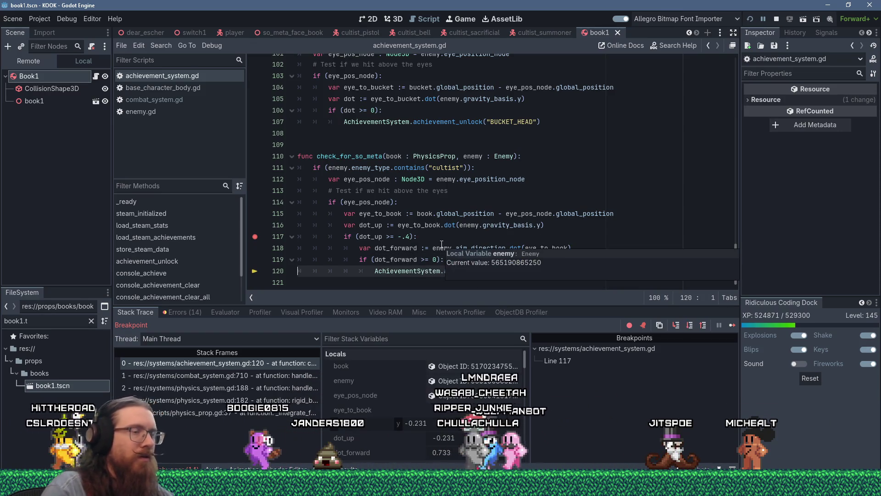
# Let the game continue past the SO_META unlock call and return to the Godot editor
pyautogui.moveTo(462, 231)
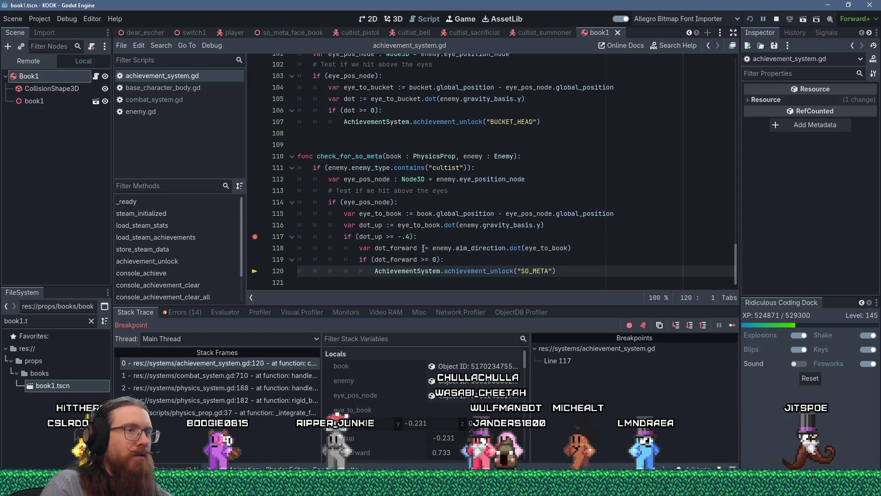
pyautogui.click(731, 326)
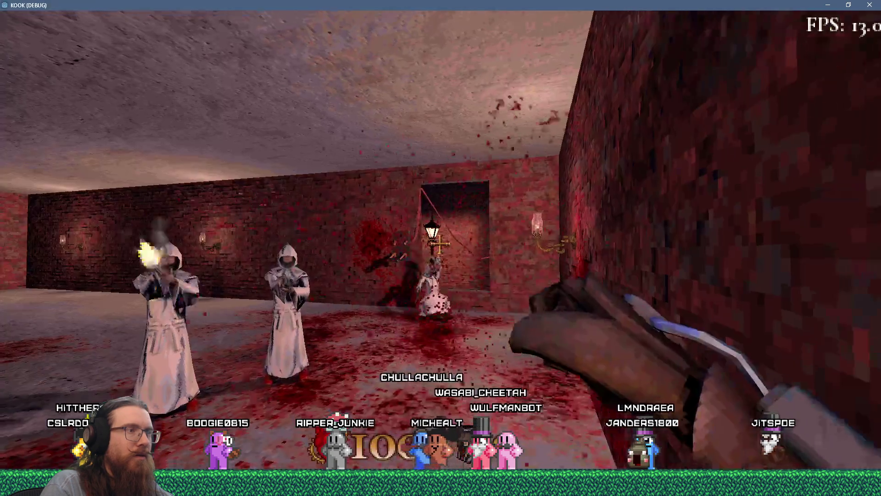
pyautogui.press('`')
pyautogui.hotkey('alt', 'Tab')
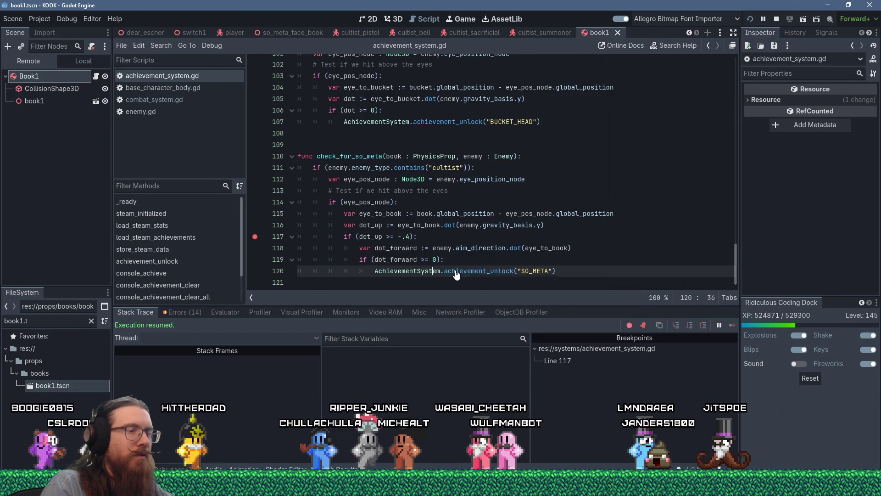
# Remove the 'AchievementSystem.' prefix from the achievement_unlock calls on lines 120 and 107, then save
pyautogui.write('`')
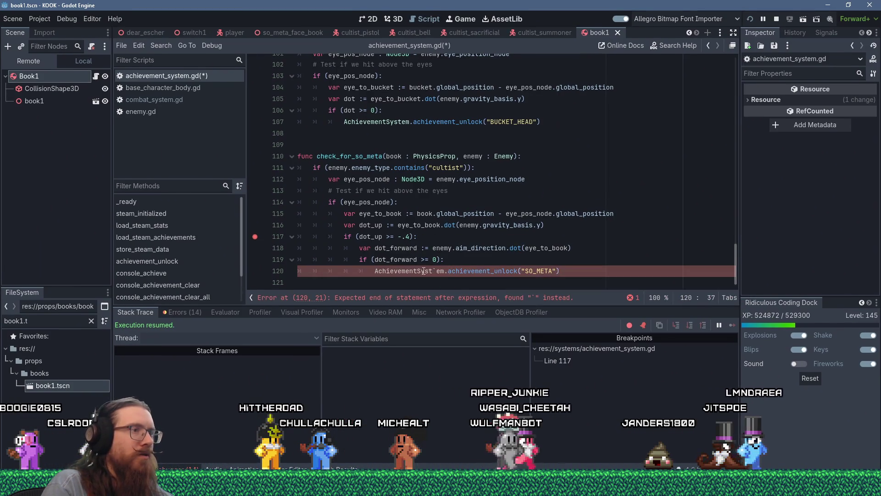
pyautogui.hotkey('ctrl', 'BackSpace')
pyautogui.hotkey('ctrl', 'BackSpace')
pyautogui.press('Delete')
pyautogui.press('Delete')
pyautogui.press('Delete')
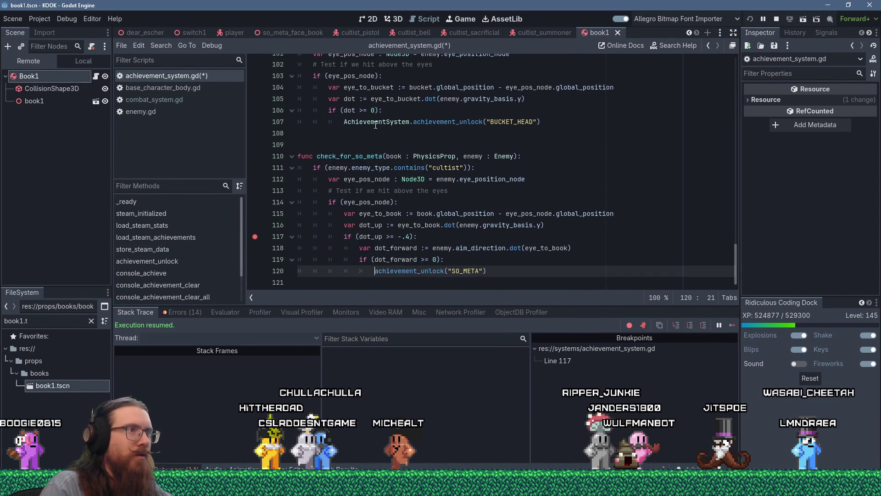
pyautogui.doubleClick(375, 121)
pyautogui.press('Delete')
pyautogui.press('Delete')
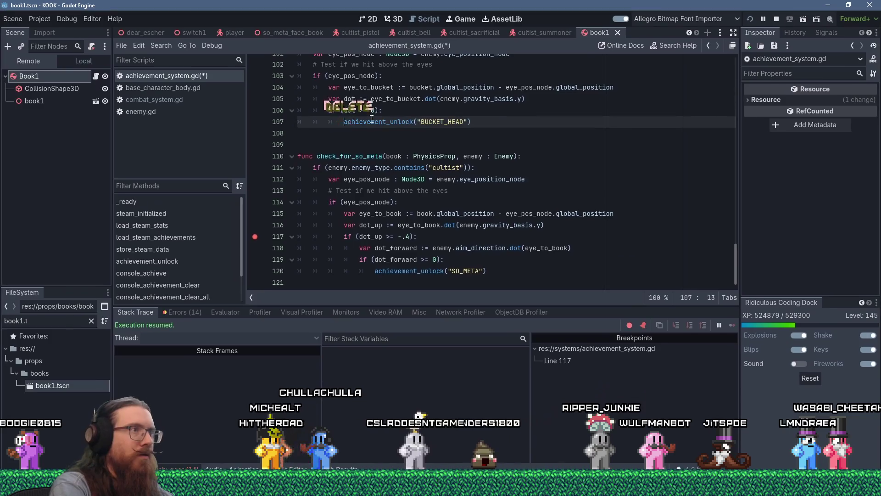
pyautogui.hotkey('ctrl', 's')
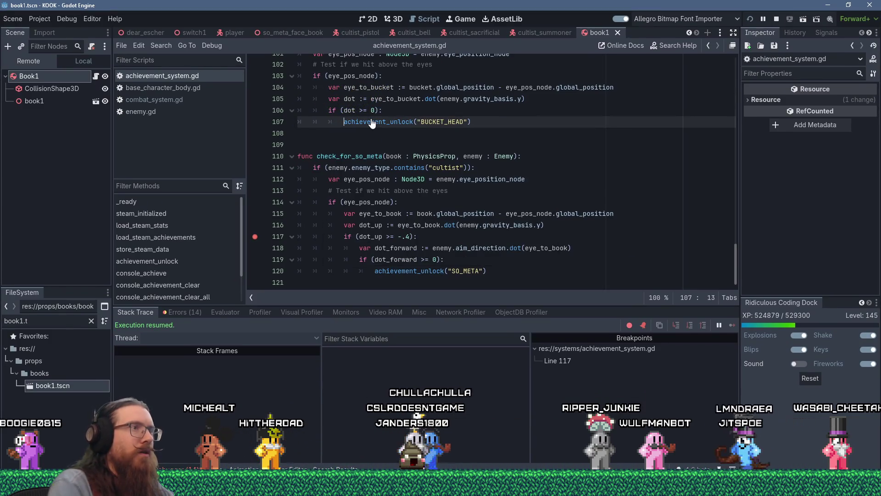
pyautogui.scroll(3, 449, 152)
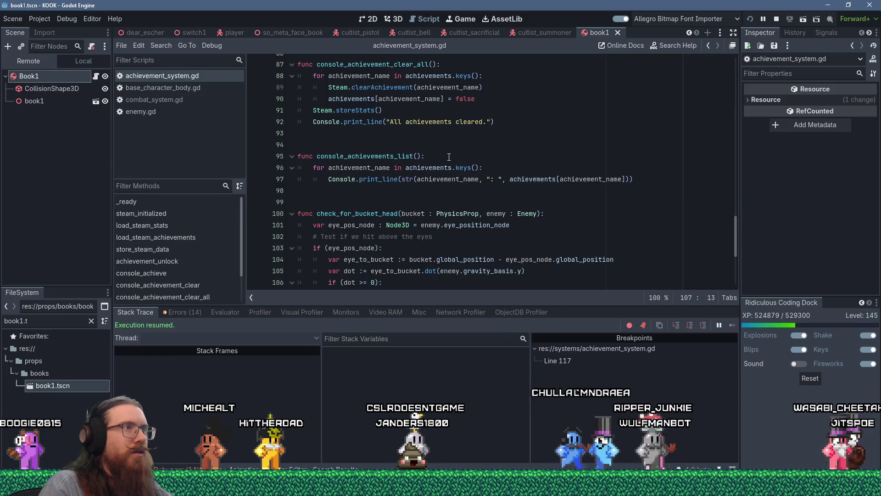
# Run 'achievements' in the KOOK console, confirming SO_META is still false
pyautogui.press('super+Tab')
pyautogui.press('Return')
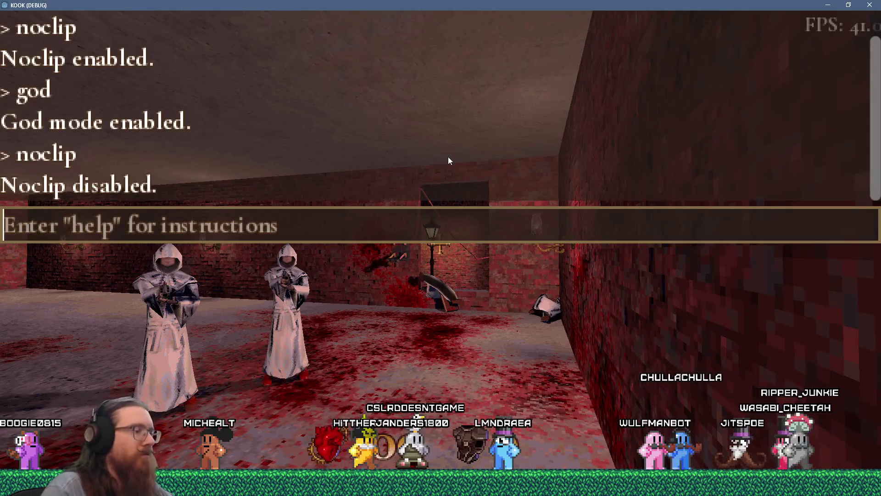
pyautogui.write('achievements')
pyautogui.press('Return')
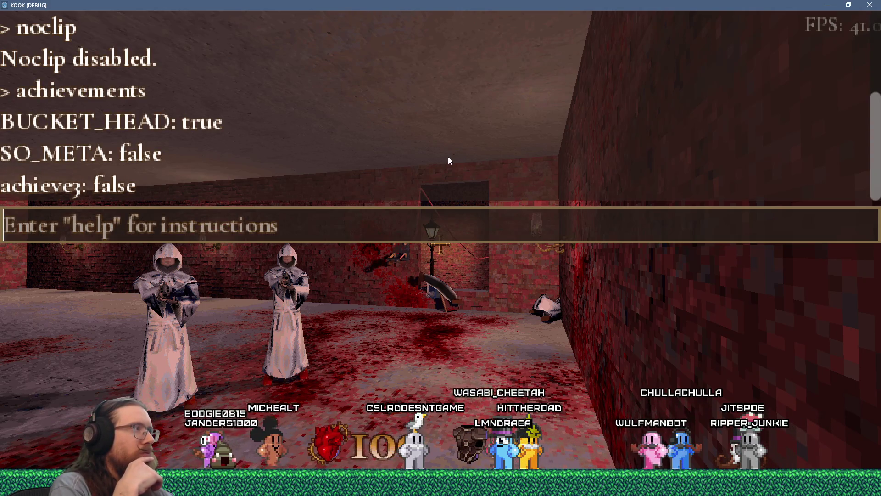
# Back in Godot, add a breakpoint on line 120's SO_META unlock call
pyautogui.hotkey('alt', 'Tab')
pyautogui.scroll(-5, 476, 167)
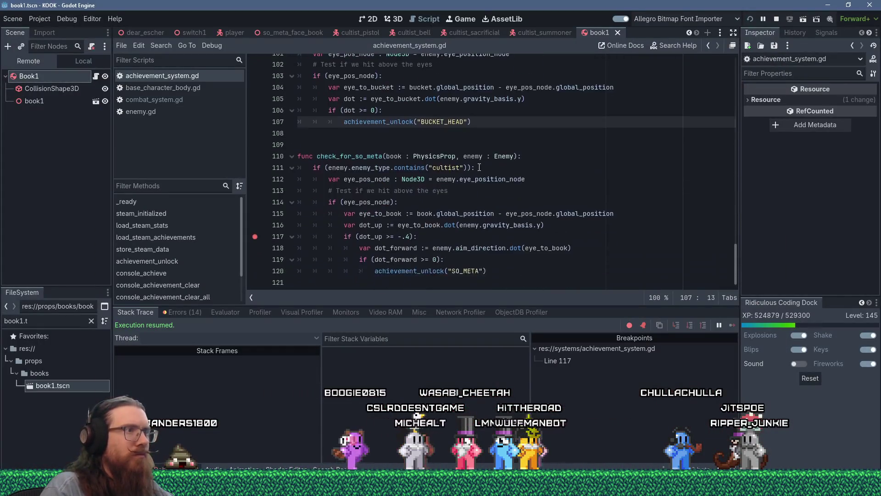
pyautogui.doubleClick(423, 271)
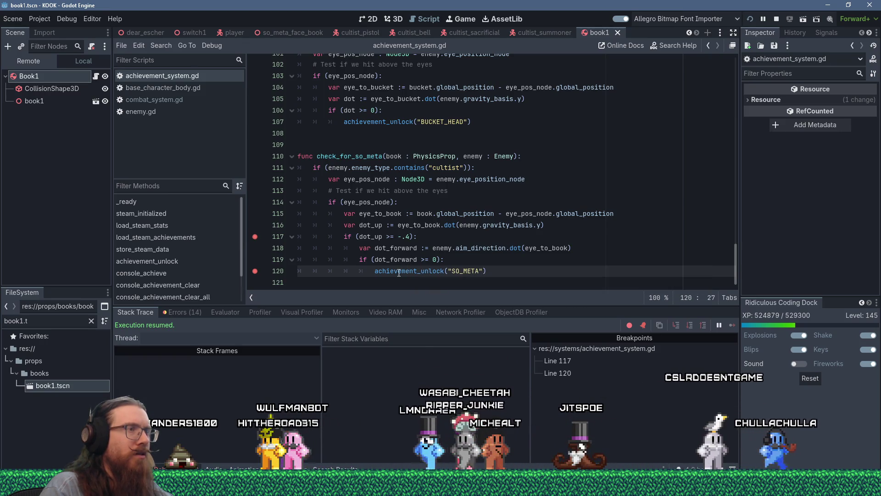
# Undo the stray backtick accidentally typed on line 120 of the script
pyautogui.scroll(6, 399, 273)
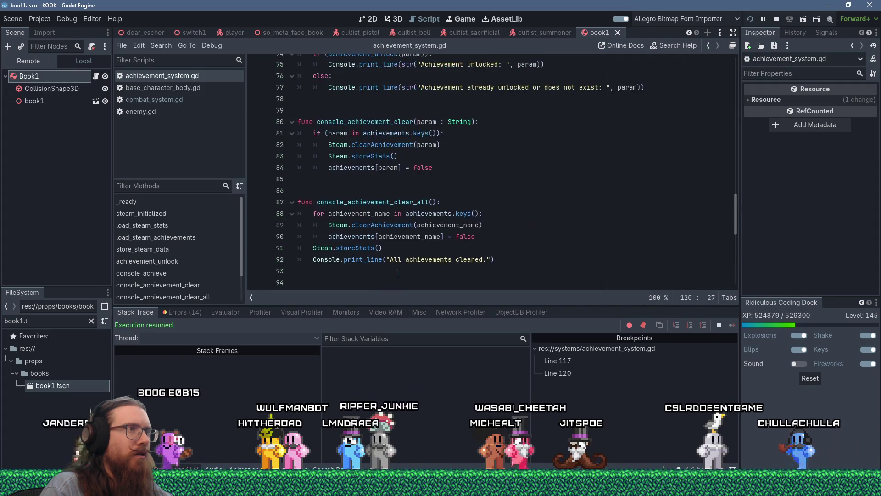
pyautogui.scroll(-2, 399, 272)
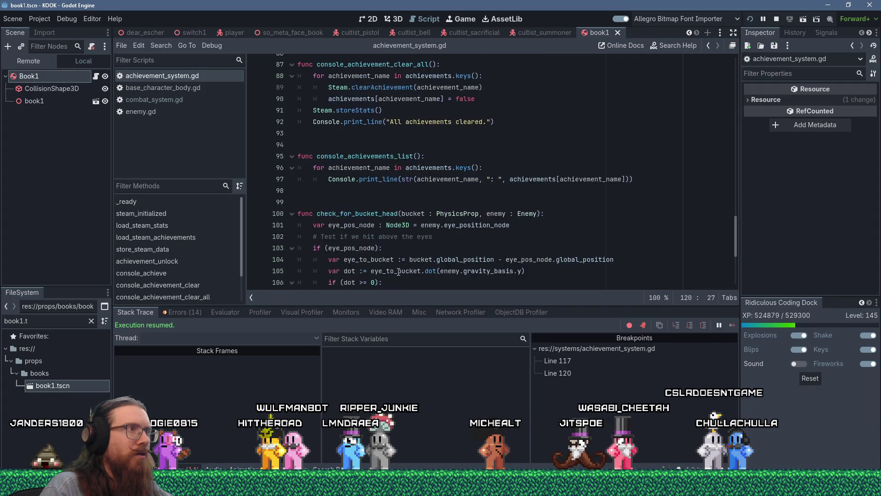
pyautogui.hotkey('alt', 'Tab')
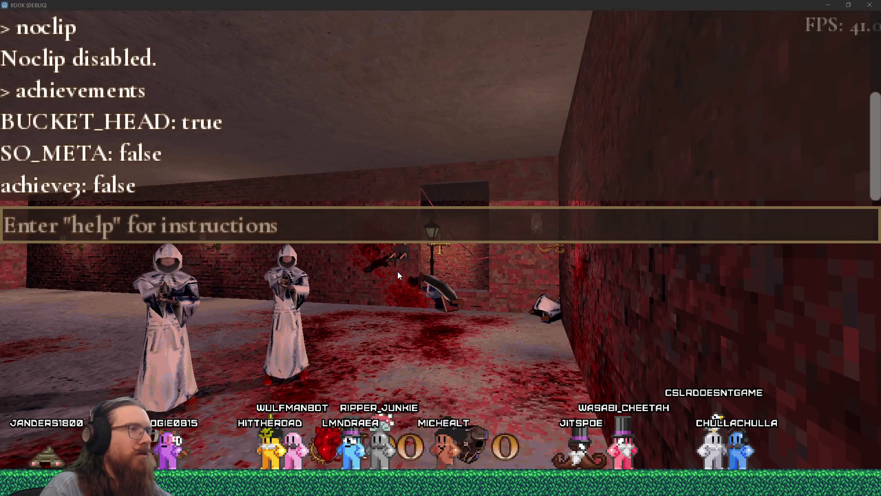
pyautogui.hotkey('alt', 'Tab')
pyautogui.write('`')
pyautogui.hotkey('ctrl', 'z')
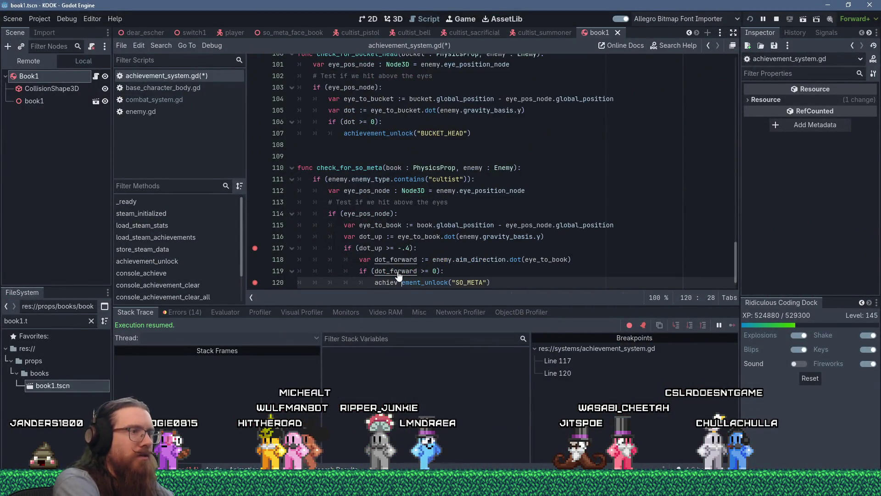
# In the KOOK game, walk toward the cultists, step back from the book pillar and throw a book
pyautogui.hotkey('alt', 'Tab')
pyautogui.press('w')
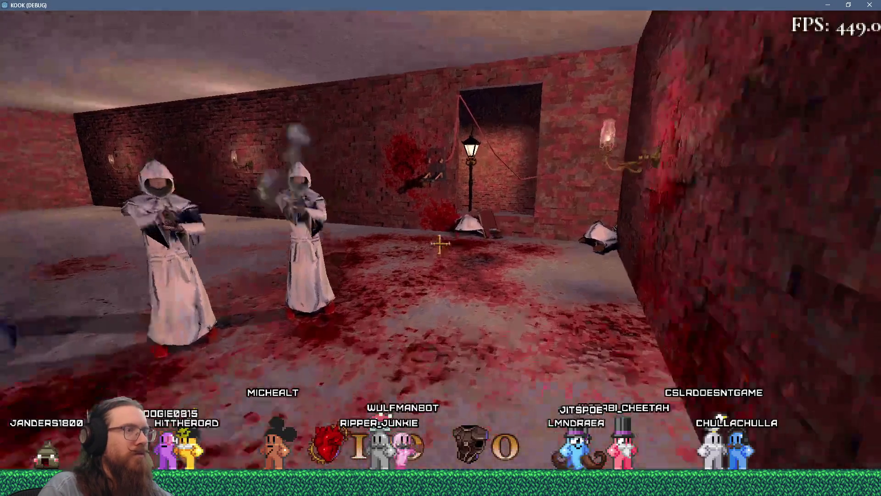
pyautogui.press('w')
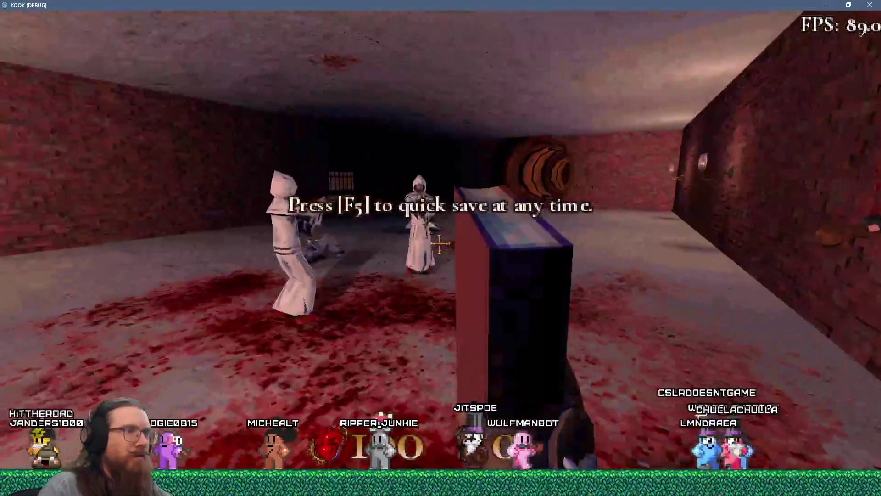
pyautogui.press('s')
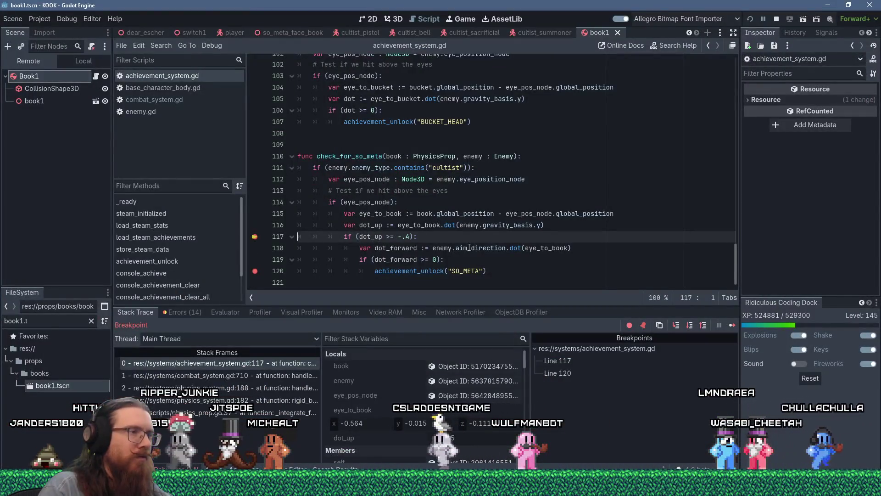
# Step past line 117's threshold, check dot_forward, and step into achievement_unlock for SO_META
pyautogui.moveTo(465, 245)
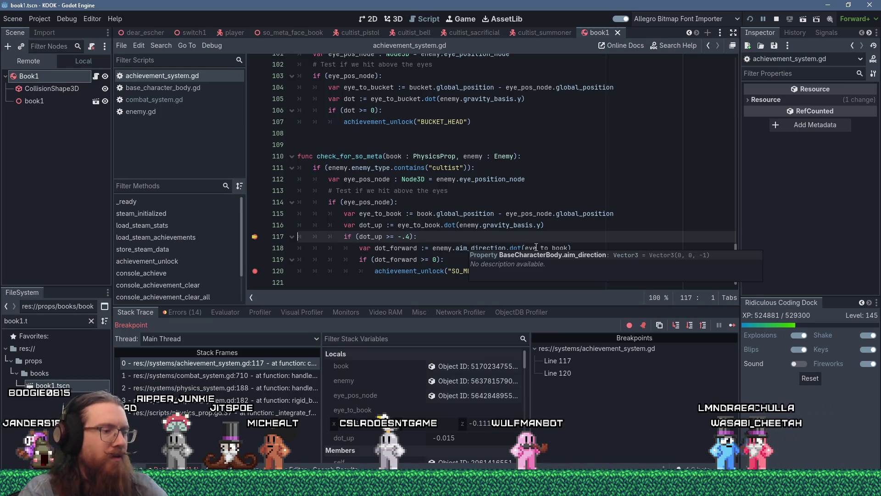
pyautogui.press('F10')
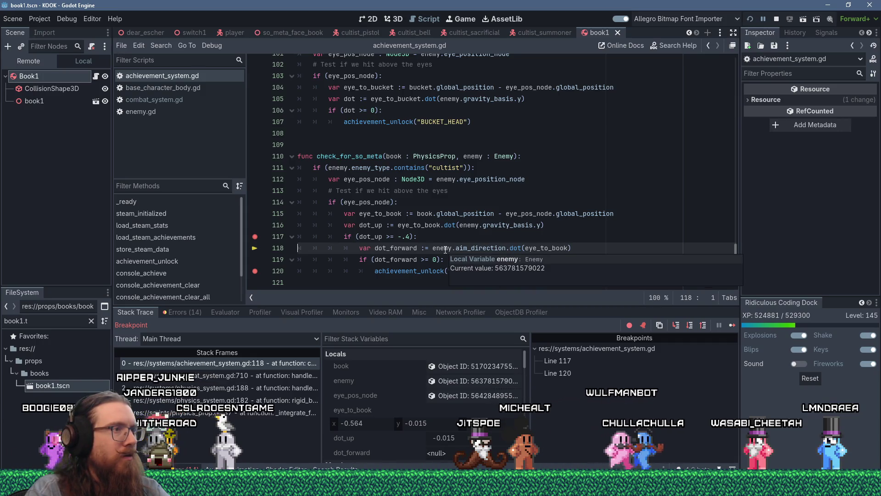
pyautogui.click(408, 236)
pyautogui.write('3')
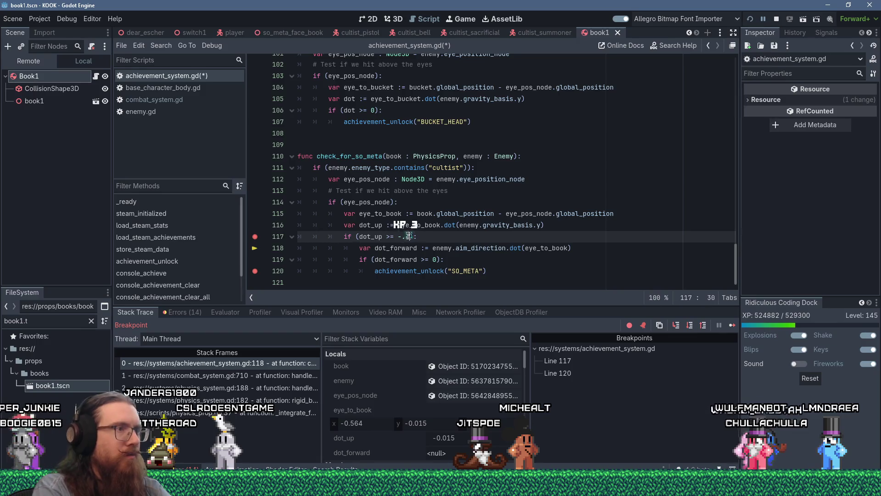
pyautogui.press('F10')
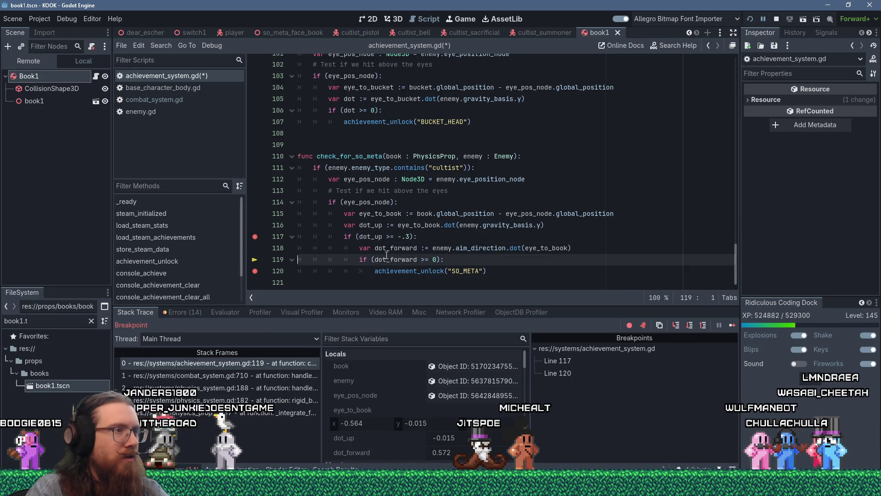
pyautogui.moveTo(393, 249)
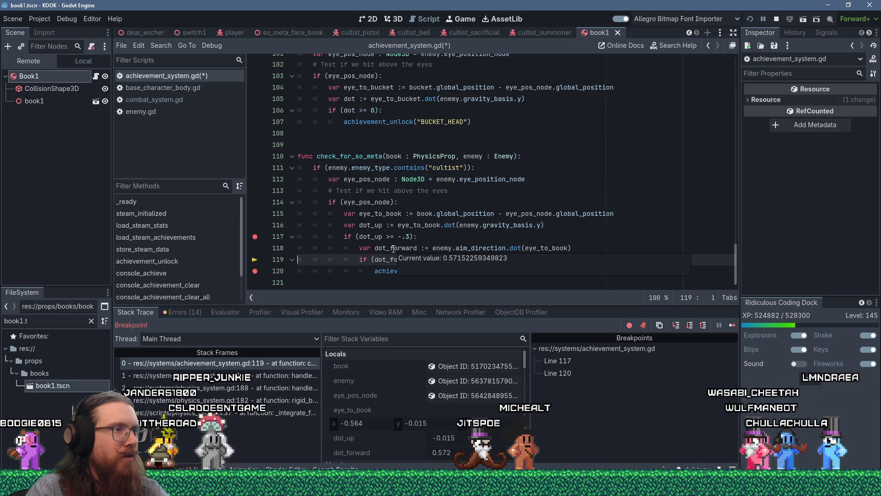
pyautogui.press('F10')
pyautogui.press('F11')
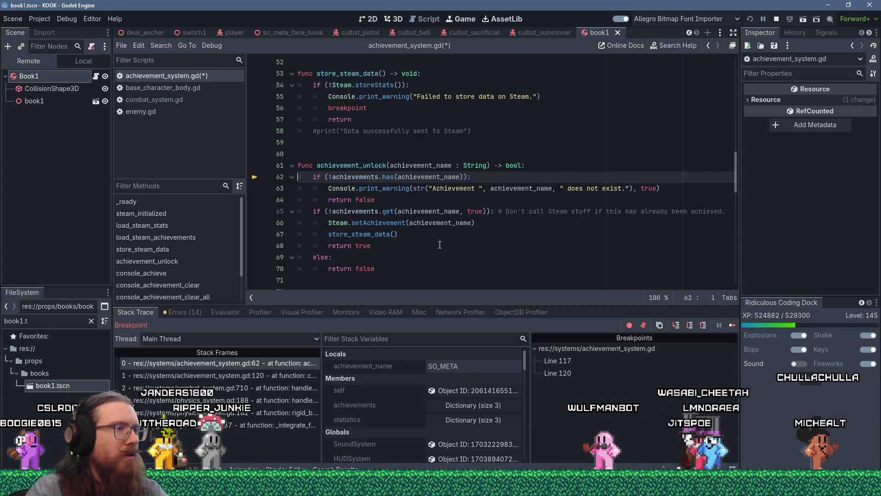
# Step past the achievement existence check and the setAchievement call, reading its docs
pyautogui.press('F10')
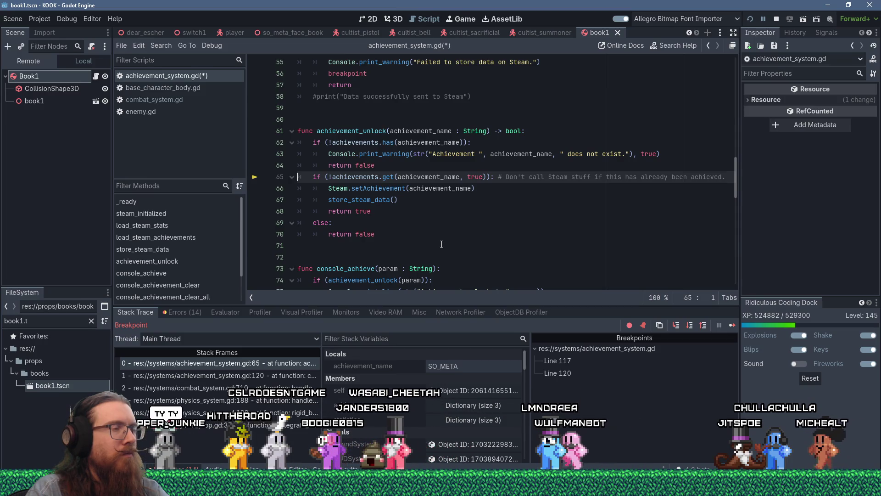
pyautogui.press('F10')
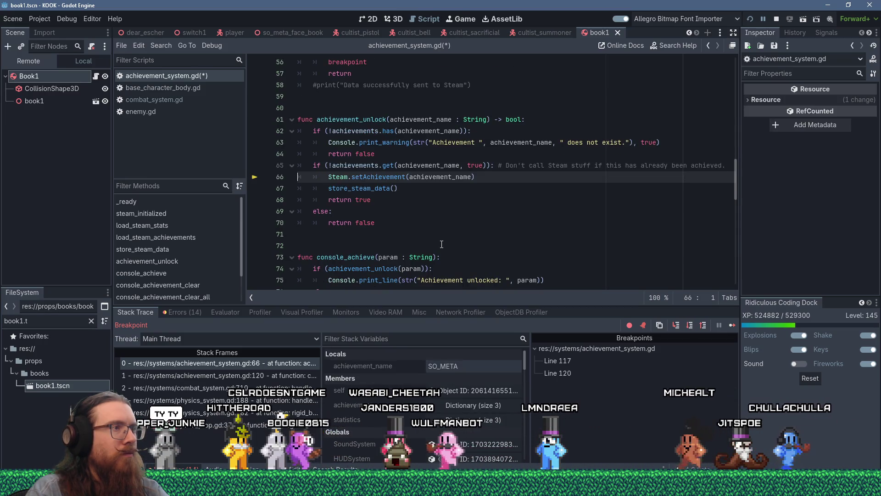
pyautogui.moveTo(443, 176)
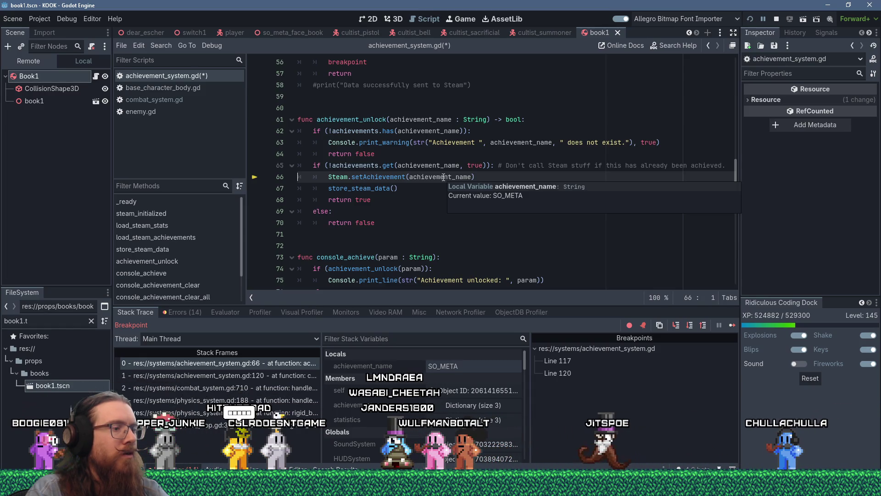
pyautogui.press('F10')
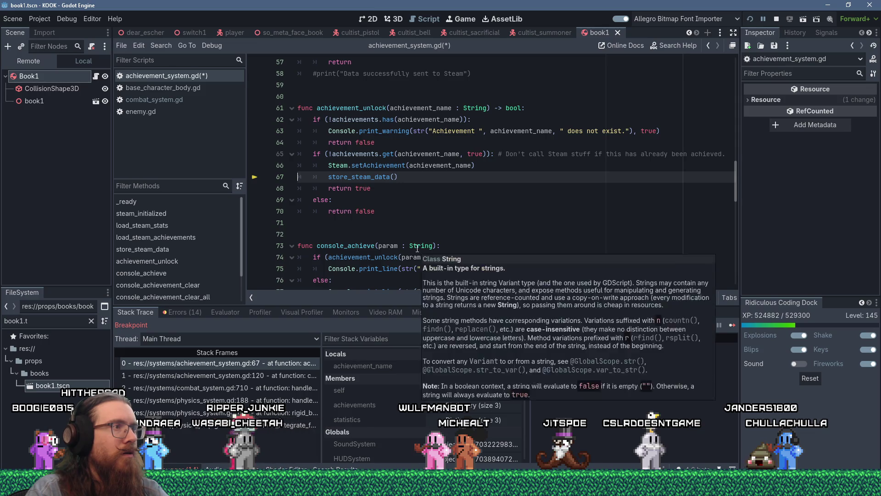
# Step into store_steam_data and back out to achievement_unlock's return true at line 68
pyautogui.press('F11')
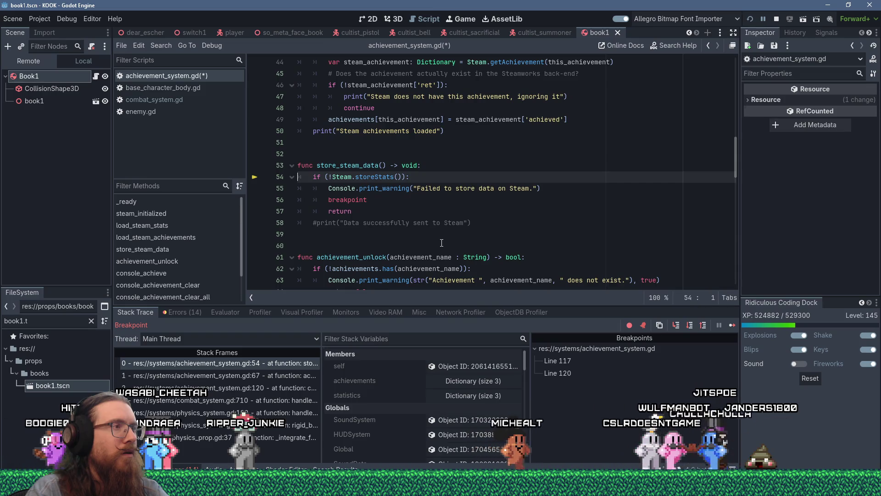
pyautogui.press('F10')
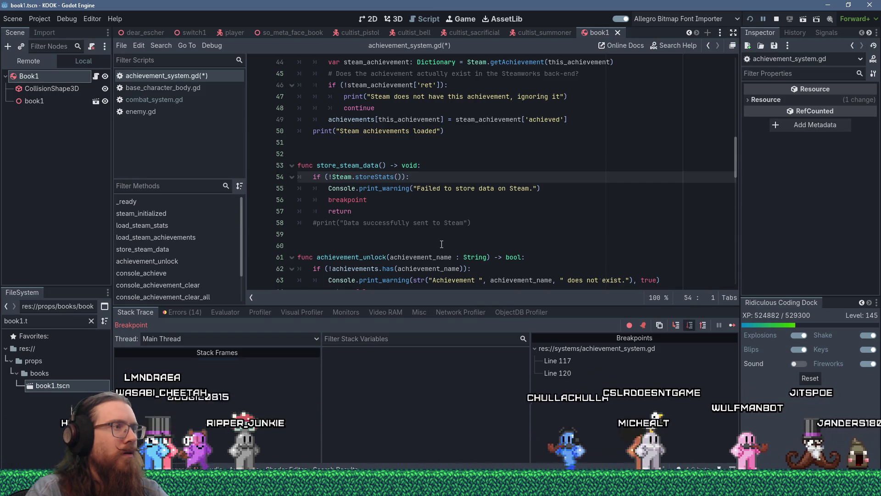
pyautogui.scroll(4, 419, 190)
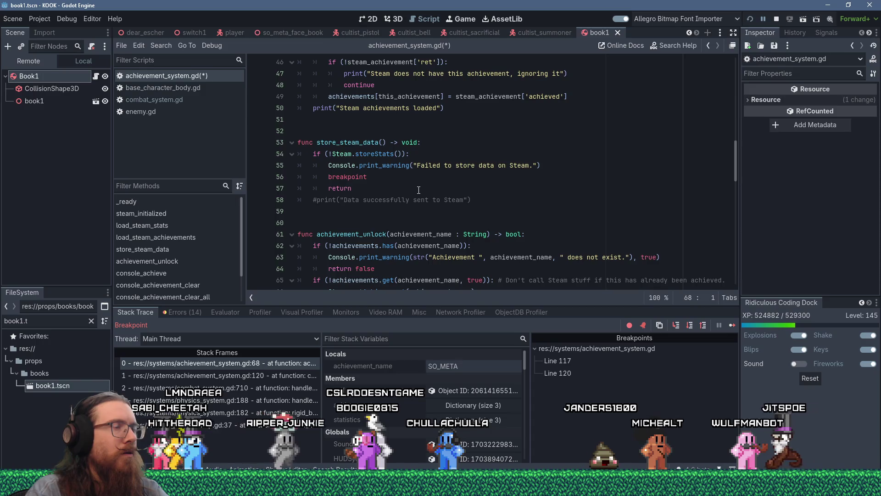
pyautogui.scroll(-3, 418, 190)
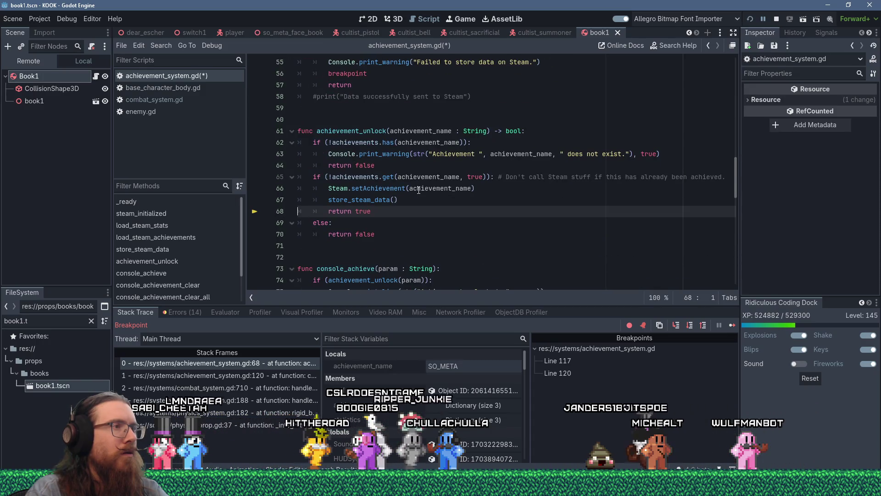
pyautogui.moveTo(418, 190)
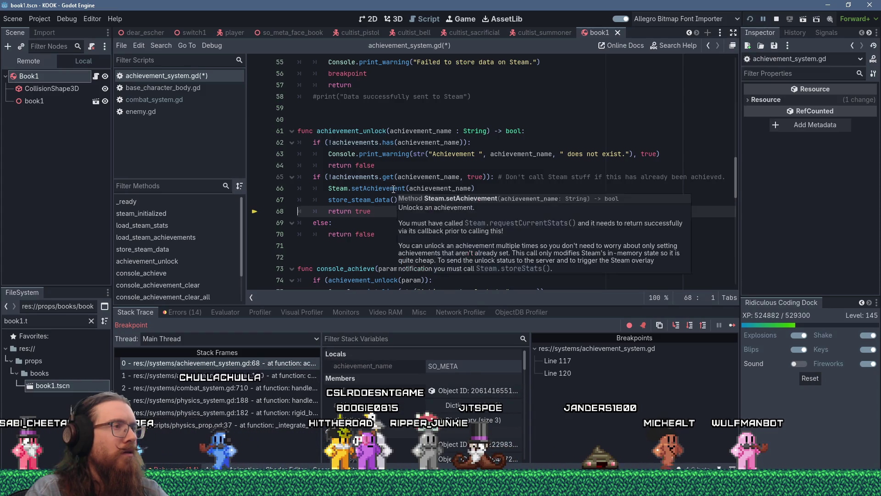
pyautogui.scroll(3, 394, 189)
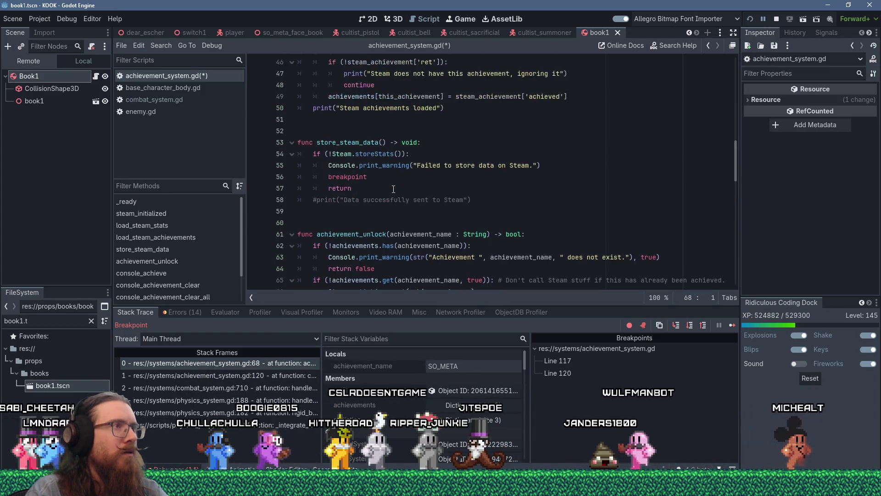
pyautogui.scroll(3, 394, 189)
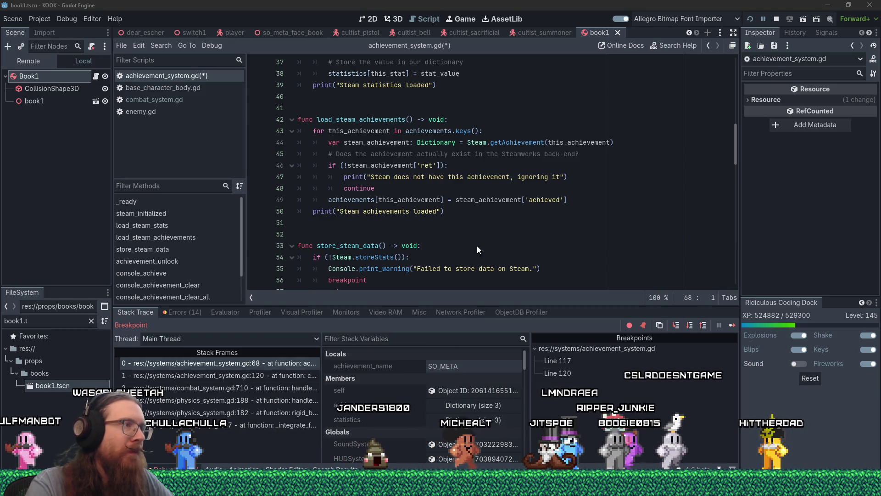
pyautogui.click(488, 224)
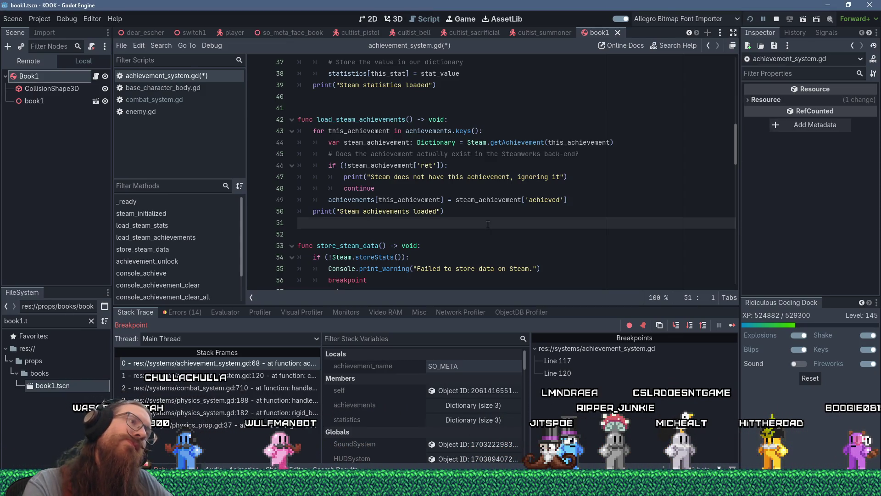
pyautogui.scroll(-5, 488, 225)
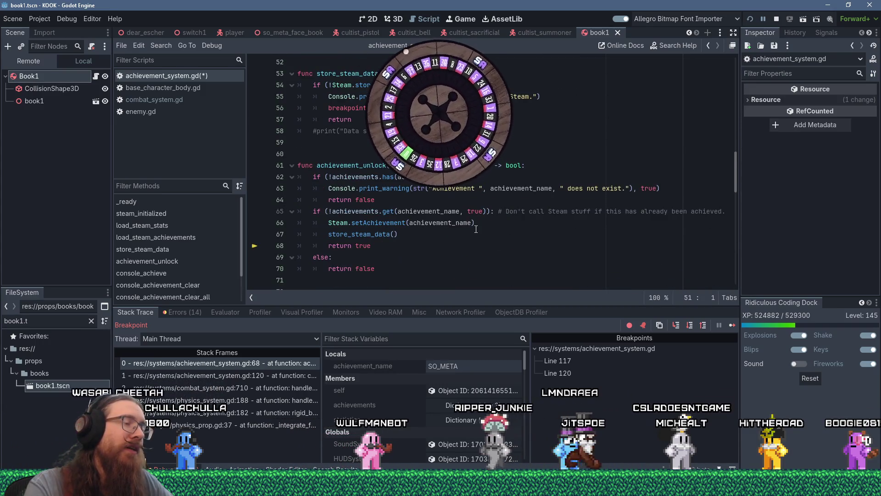
pyautogui.click(476, 226)
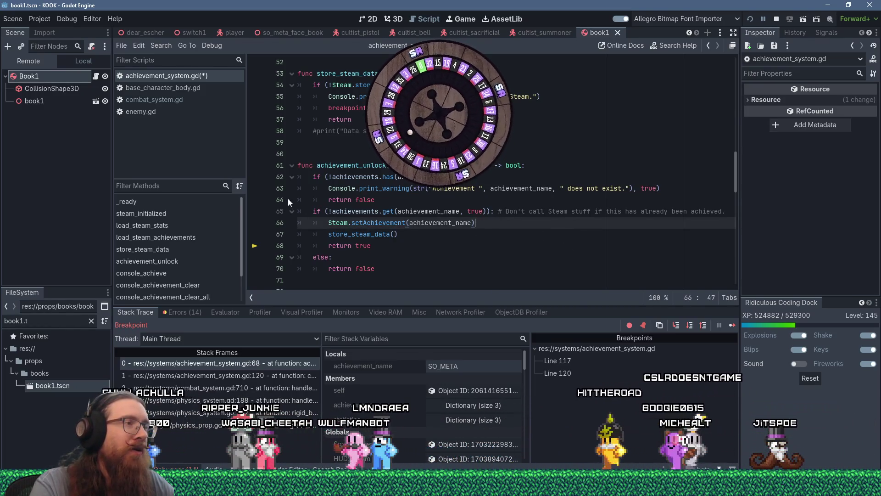
pyautogui.click(331, 212)
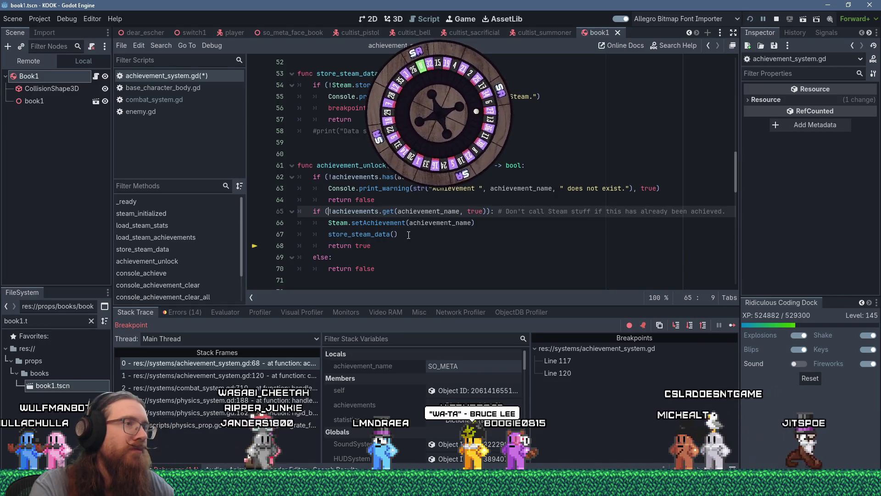
pyautogui.keyDown('shift'); pyautogui.click(487, 211); pyautogui.keyUp('shift')
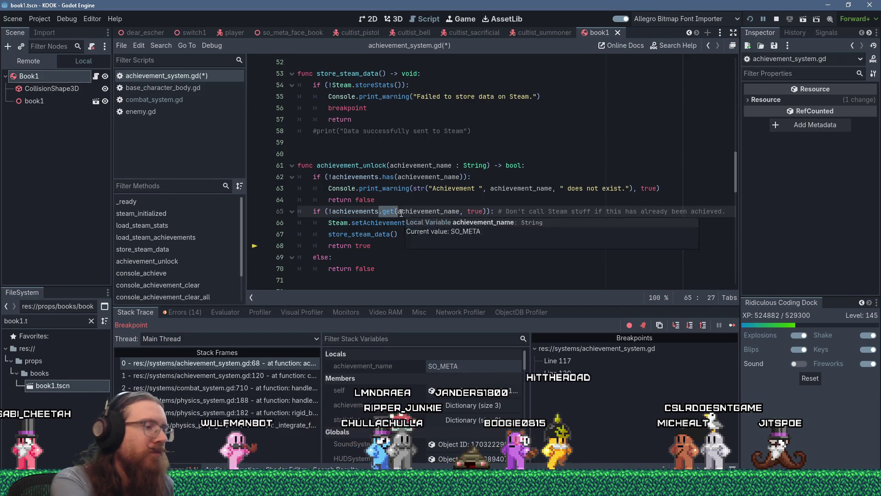
# On line 65, replace .get(achievement_name, true) with achievements[achievement_name]
pyautogui.write('[')
pyautogui.press('Delete')
pyautogui.press('Delete')
pyautogui.hotkey('ctrl', 'Right')
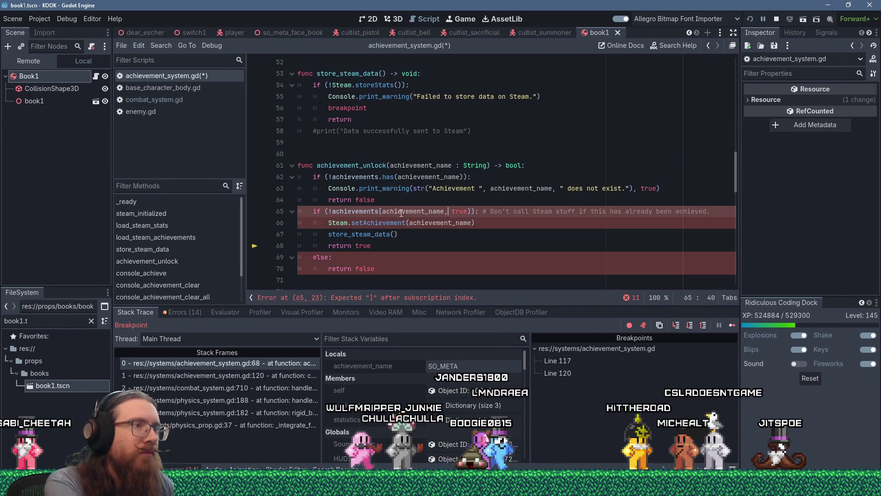
pyautogui.press('Delete')
pyautogui.press('Delete')
pyautogui.press('Delete')
pyautogui.write(']')
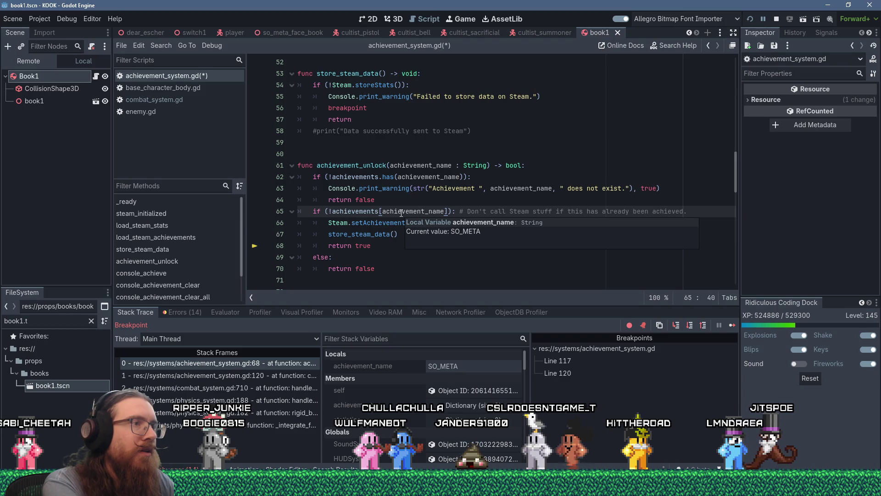
# Add achievements[achievement_name] = true on a new line after store_steam_data()
pyautogui.hotkey('shift', 'Home')
pyautogui.hotkey('ctrl', 'c')
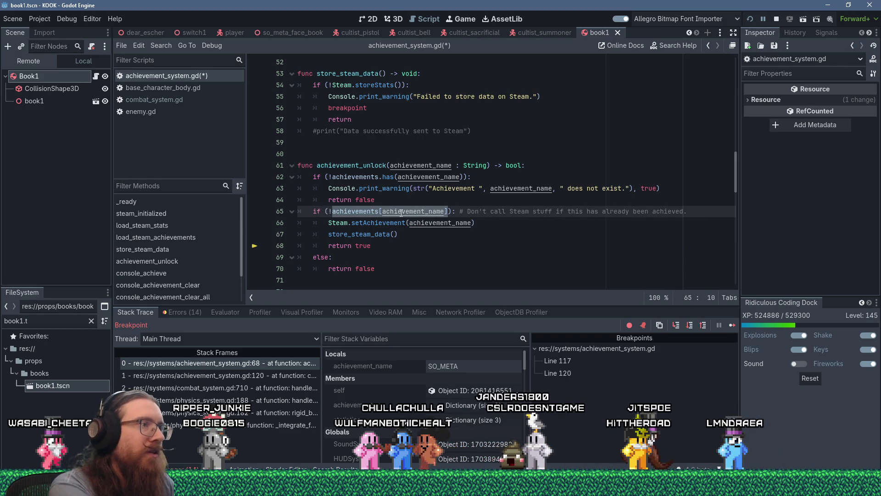
pyautogui.press('Down')
pyautogui.press('Down')
pyautogui.press('End')
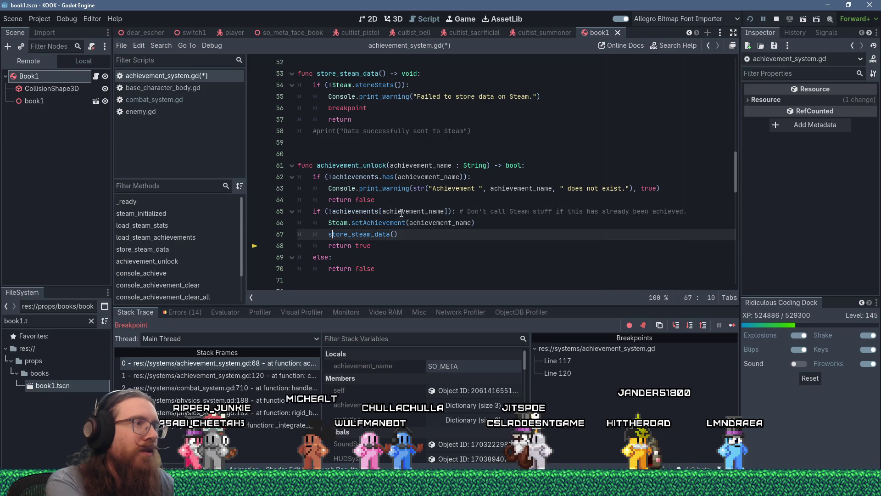
pyautogui.press('Return')
pyautogui.press('shift+Insert')
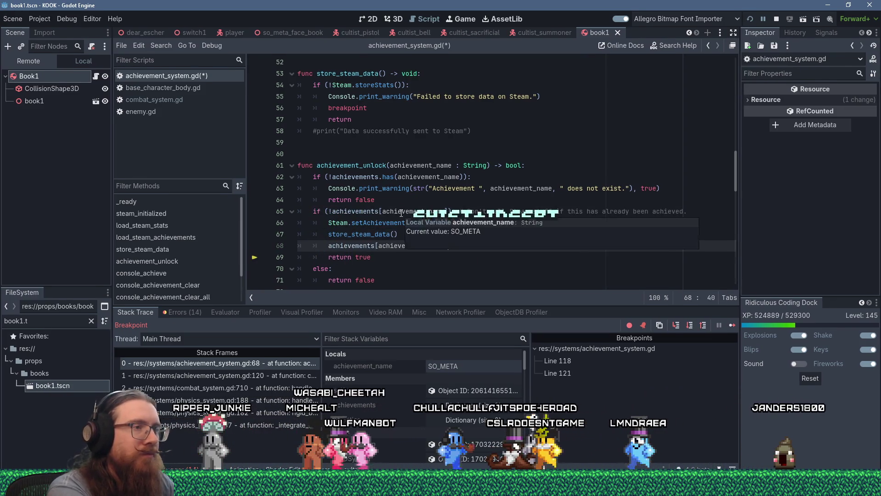
pyautogui.write('= true')
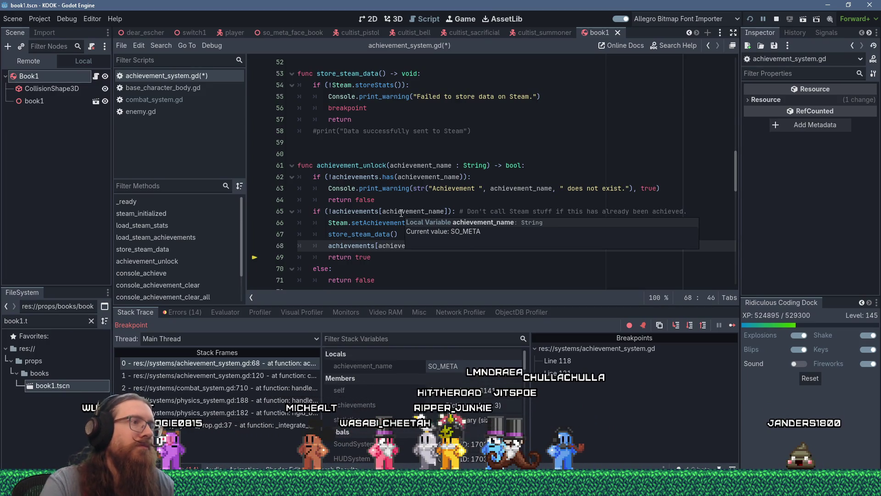
pyautogui.click(386, 212)
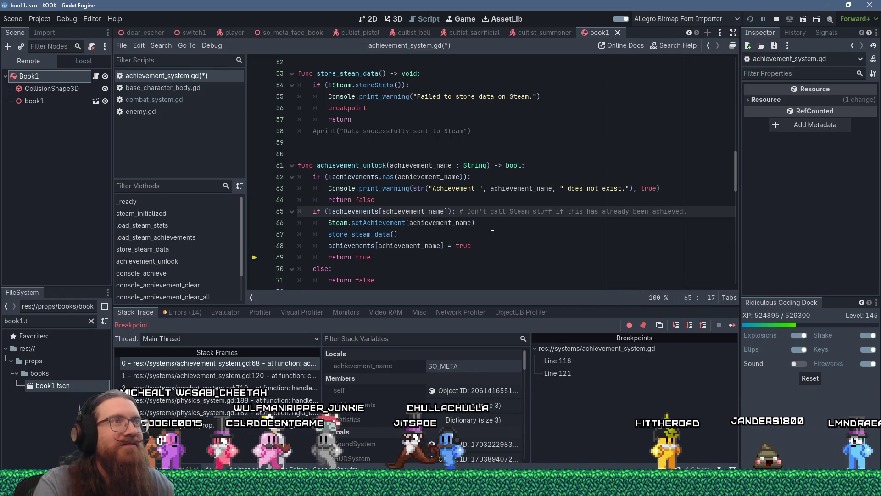
pyautogui.scroll(-1, 474, 228)
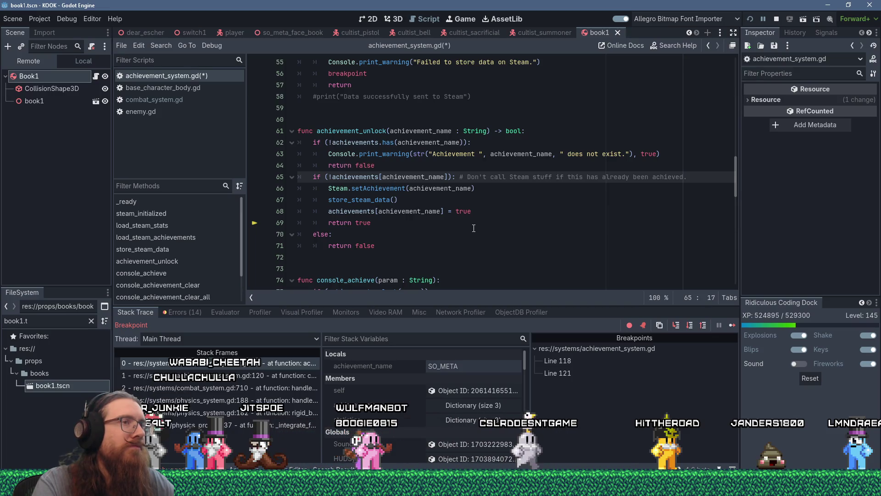
pyautogui.click(515, 198)
pyautogui.scroll(4, 515, 199)
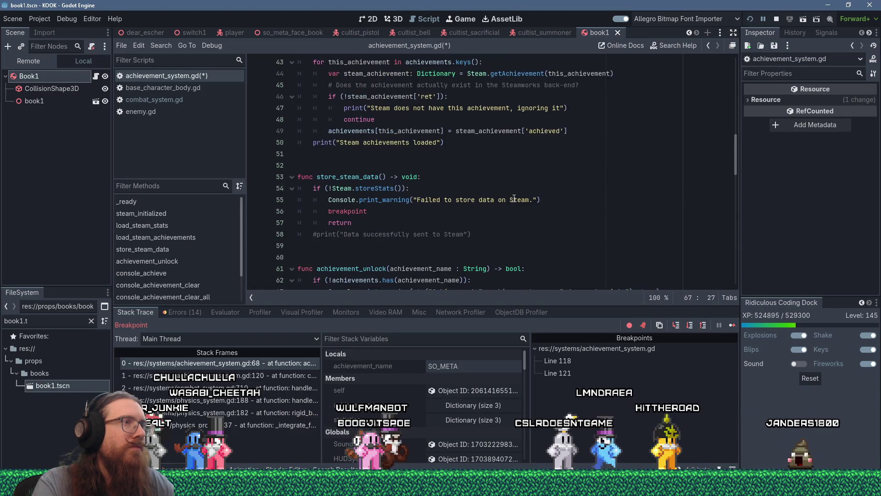
pyautogui.scroll(7, 514, 198)
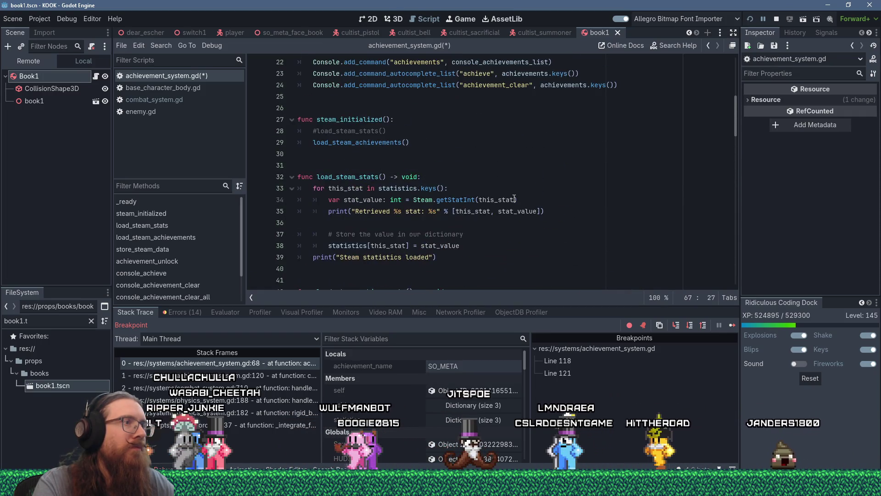
pyautogui.scroll(3, 514, 198)
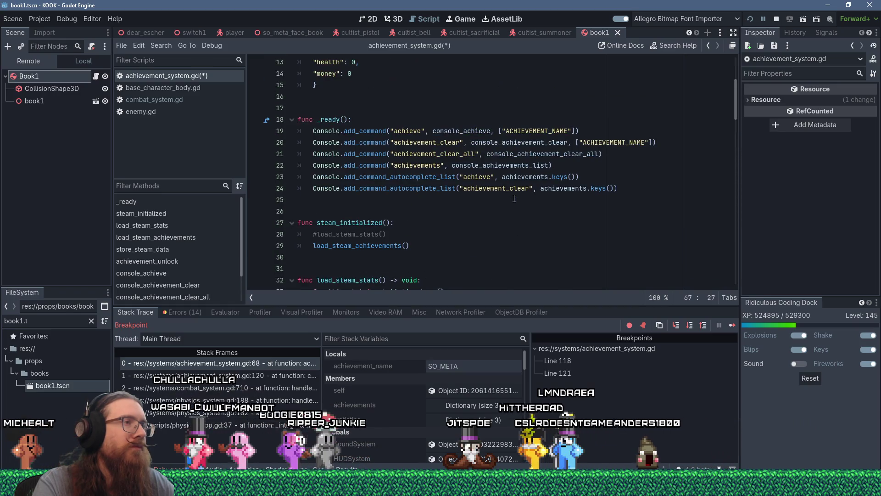
pyautogui.scroll(4, 515, 199)
pyautogui.scroll(-11, 514, 198)
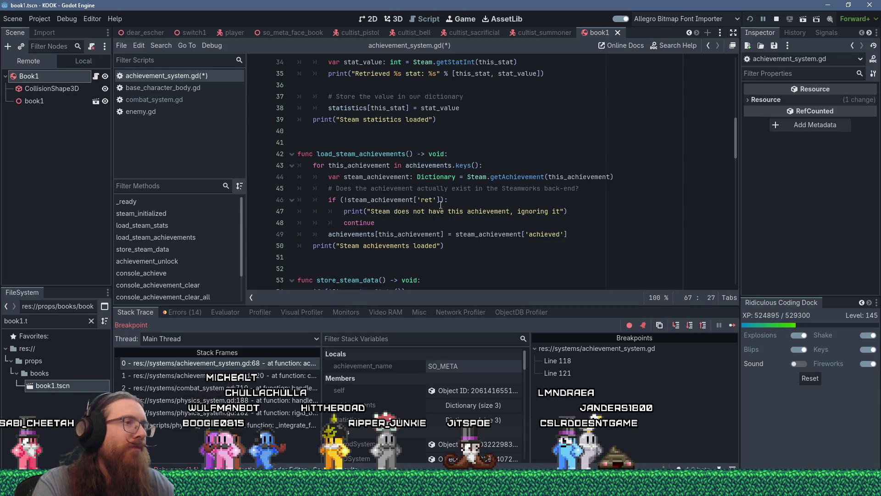
pyautogui.click(473, 201)
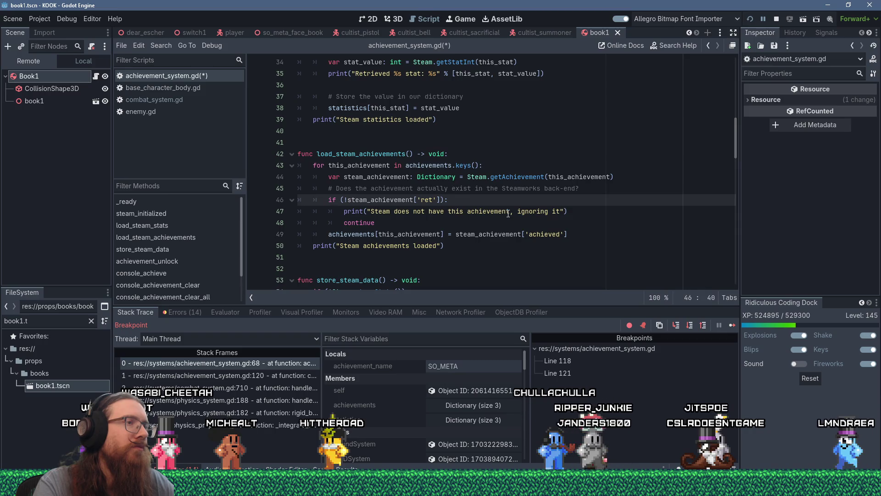
pyautogui.click(510, 212)
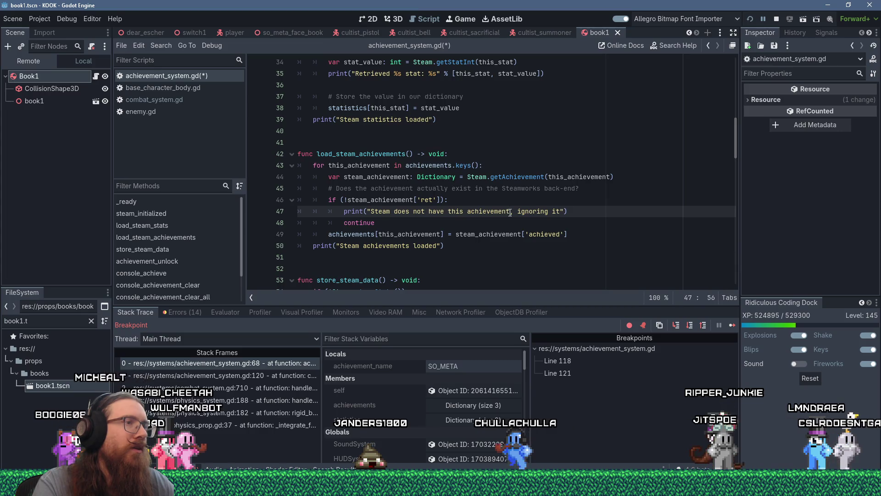
pyautogui.moveTo(510, 212); pyautogui.dragTo(561, 211)
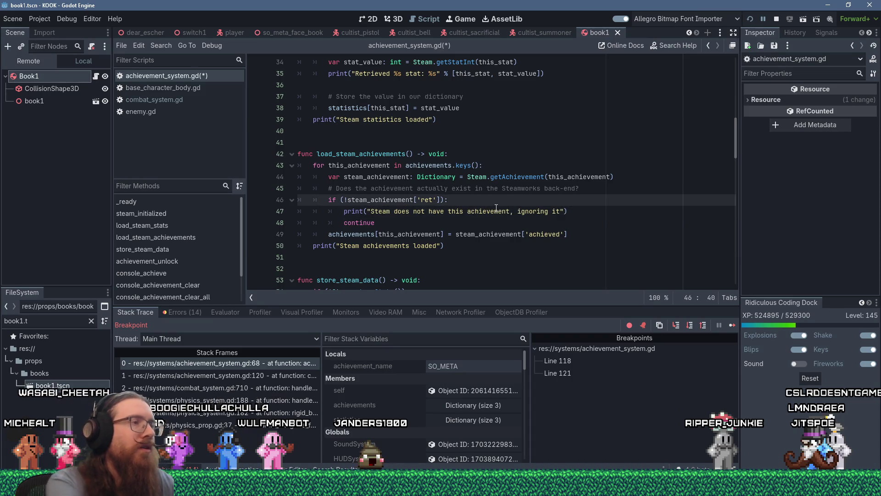
pyautogui.press('Return')
# Write line 47 as Console.print_warning(str("Steam does not have the achievement ", ...))
pyautogui.write('Console.print')
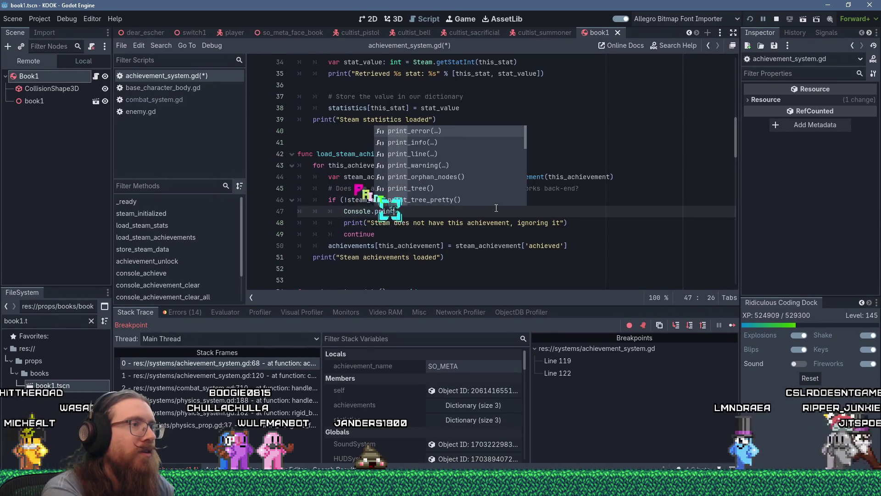
pyautogui.write('_warning("')
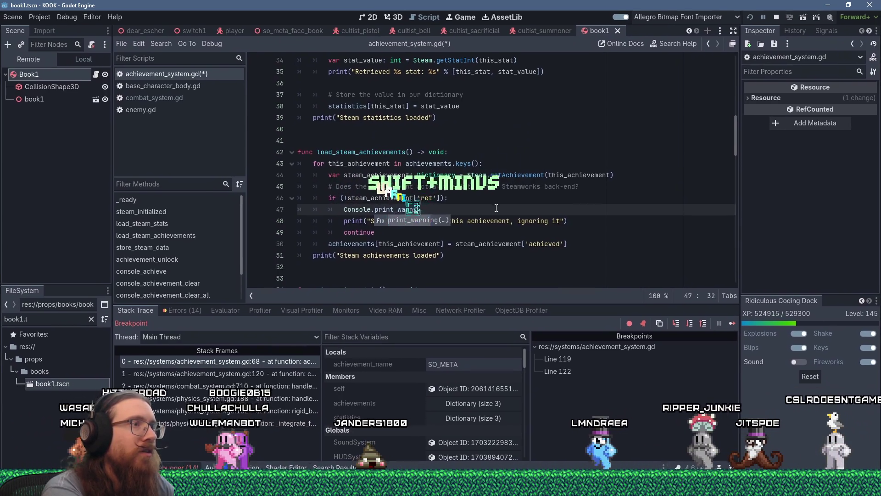
pyautogui.press('BackSpace')
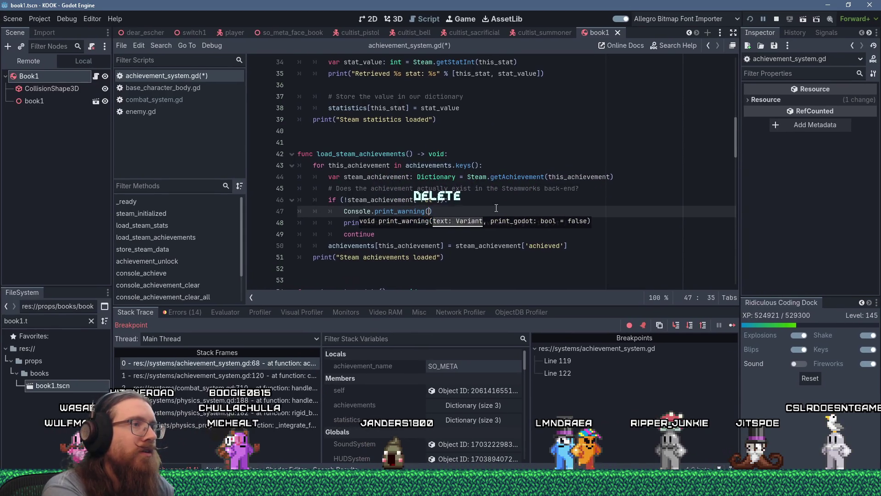
pyautogui.write('str(')
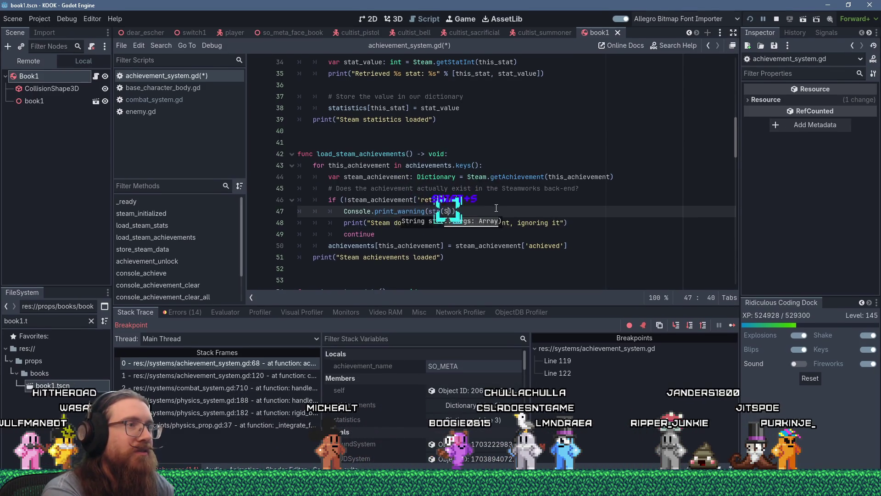
pyautogui.press('BackSpace')
pyautogui.write('"Steam does not have the achiev')
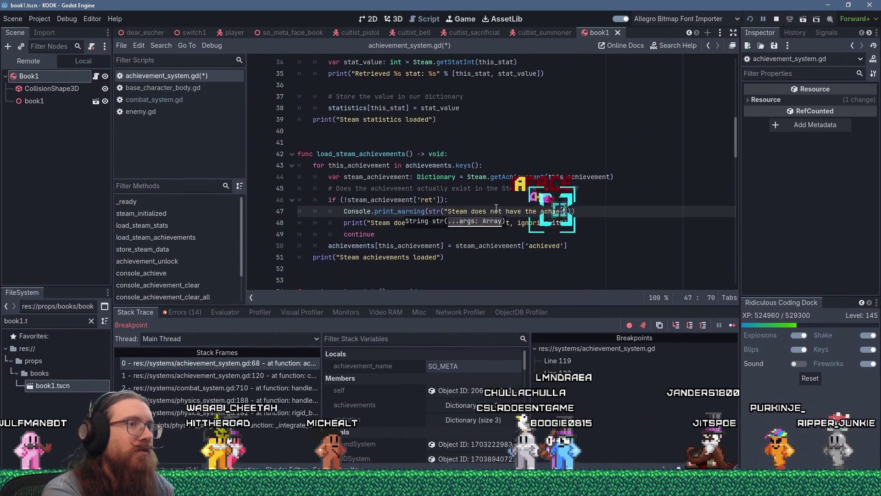
pyautogui.write('ement "')
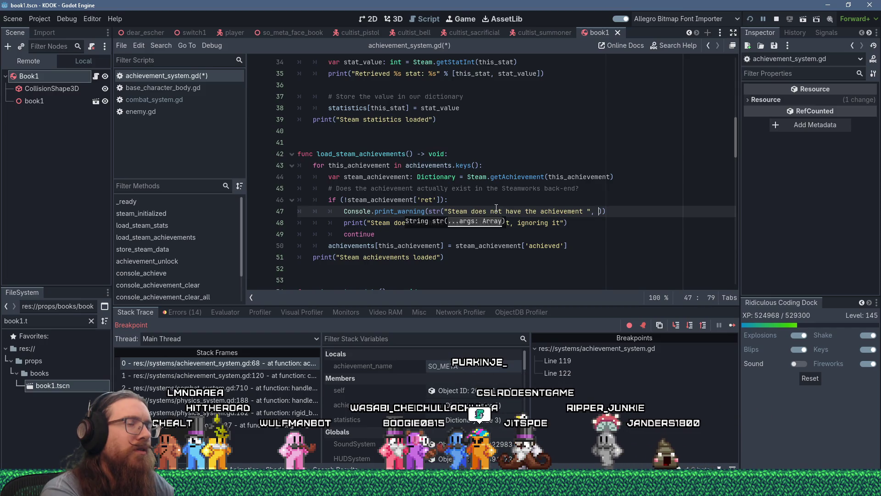
# Rename the loop variable on line 43 from this_achievement to achievement_name and copy it
pyautogui.doubleClick(377, 166)
pyautogui.write('ach')
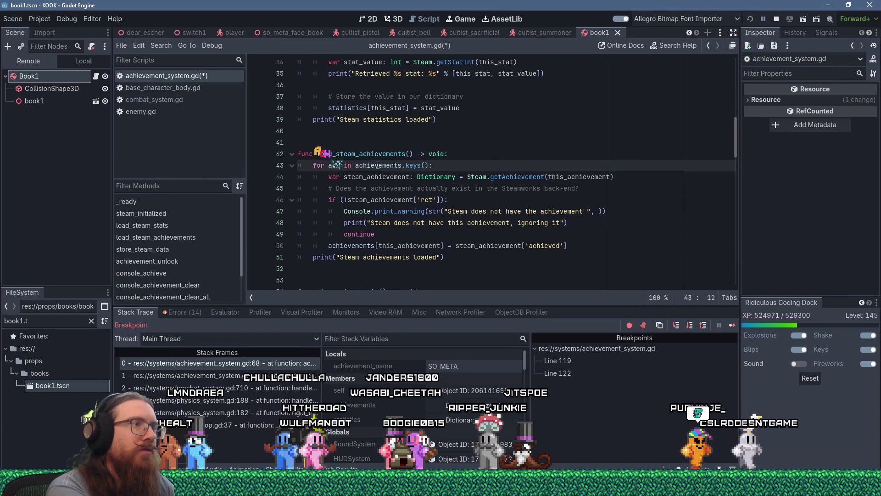
pyautogui.write('ievement_name')
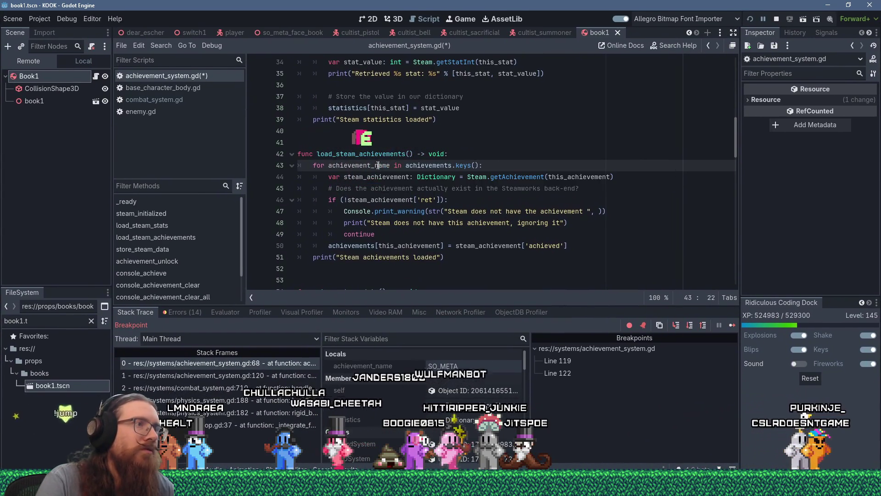
pyautogui.doubleClick(377, 165)
pyautogui.rightClick(377, 166)
pyautogui.click(395, 179)
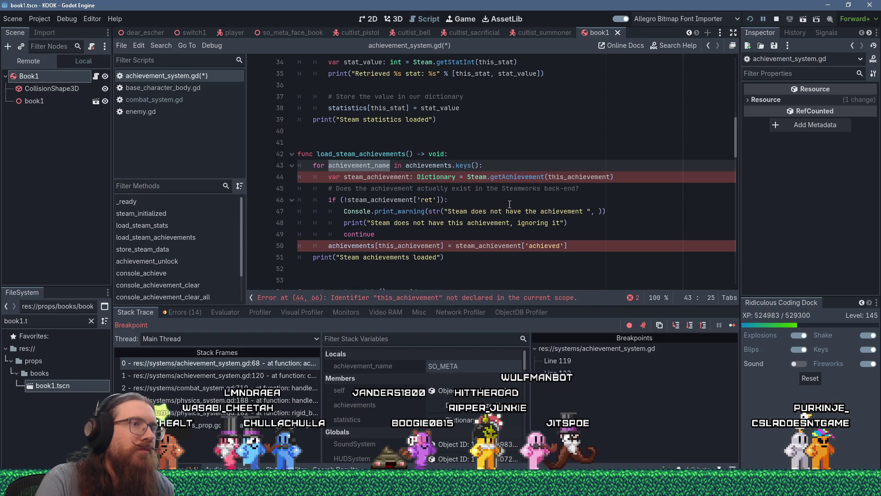
# Replace this_achievement with achievement_name on lines 44 and 50, and add it to line 47's warning
pyautogui.doubleClick(559, 177)
pyautogui.rightClick(559, 176)
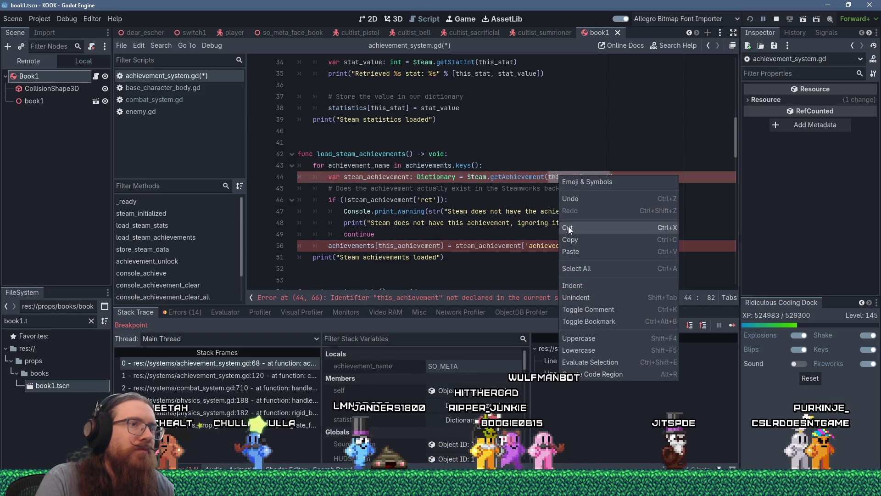
pyautogui.click(575, 251)
pyautogui.click(598, 211)
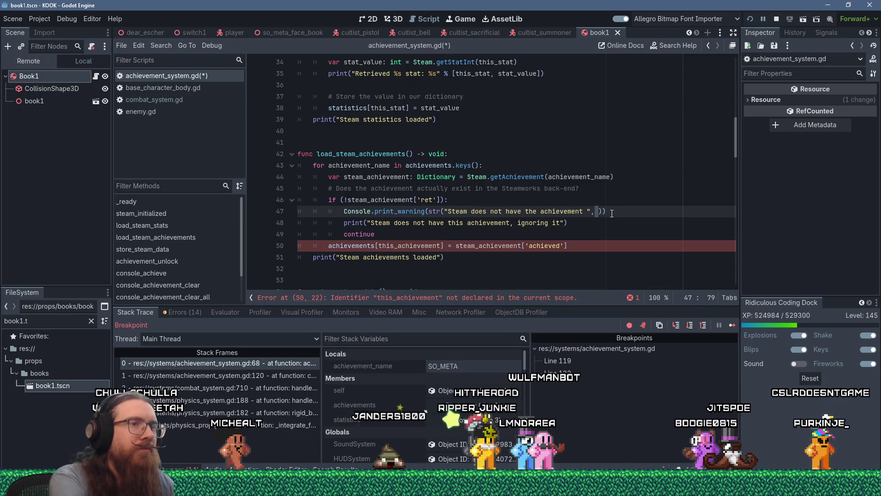
pyautogui.press('shift+Insert')
pyautogui.click(452, 166)
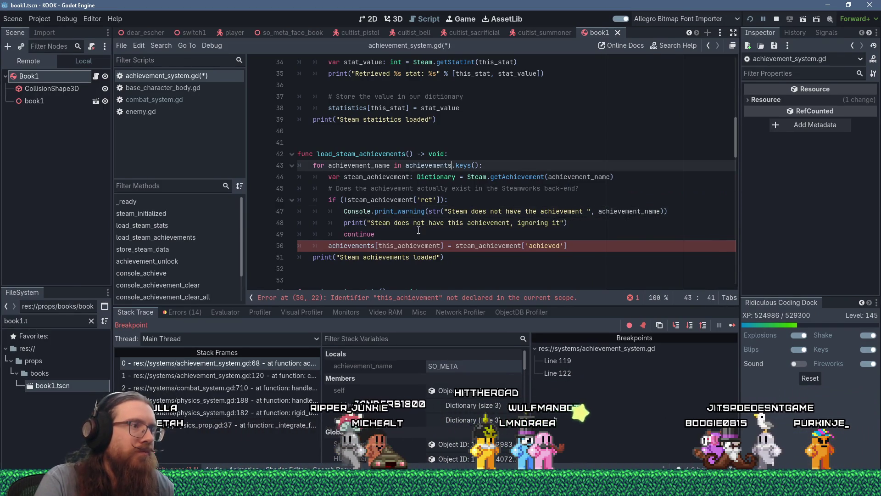
pyautogui.doubleClick(408, 246)
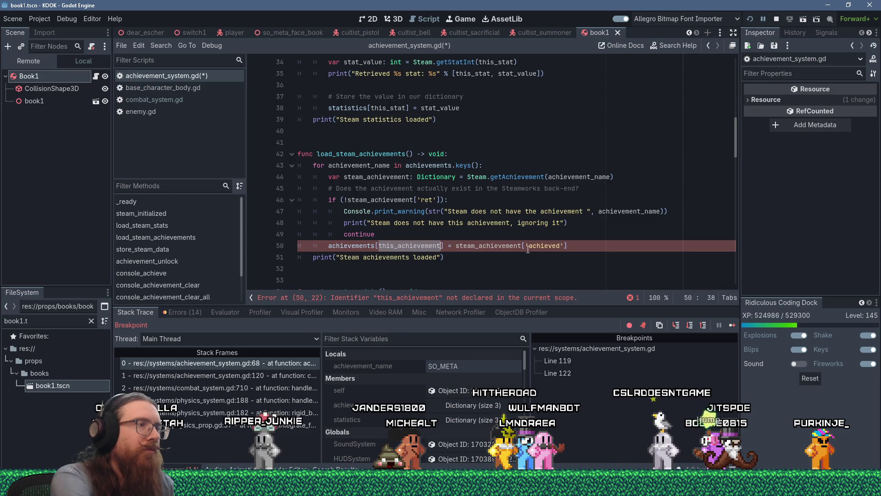
pyautogui.press('shift+Insert')
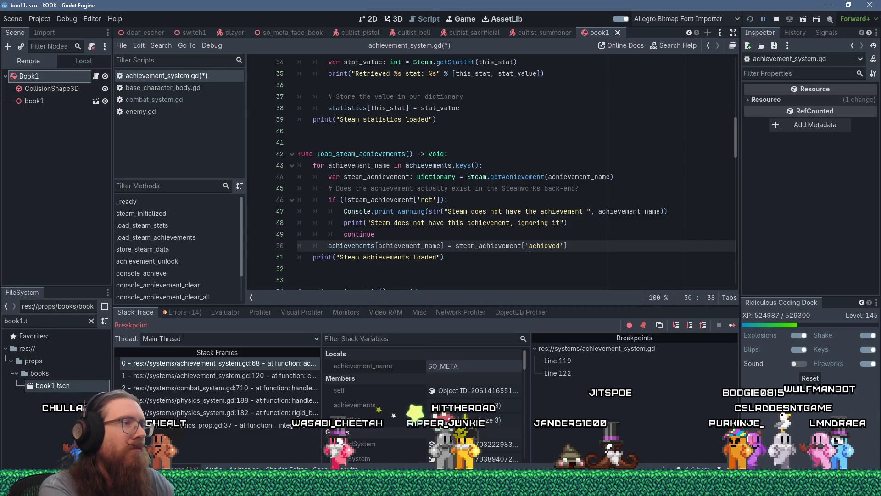
pyautogui.press('Down')
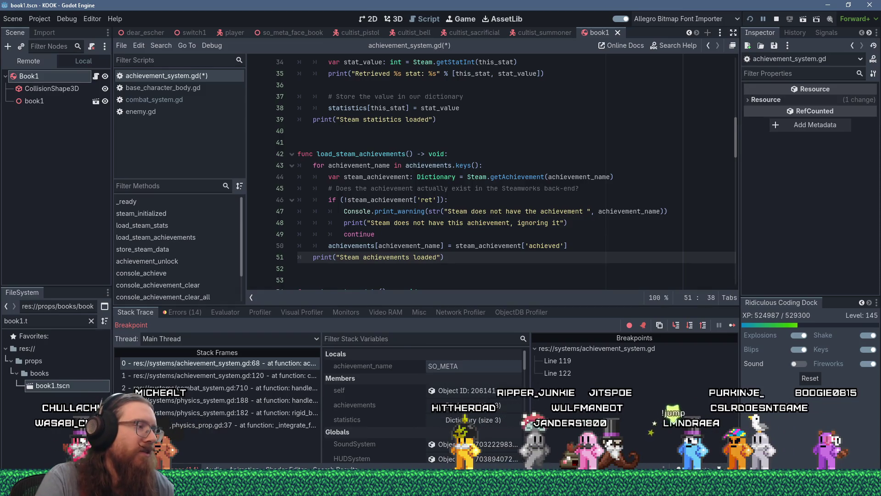
# Switch the bottom panel from the stack trace to the Output log
pyautogui.click(140, 468)
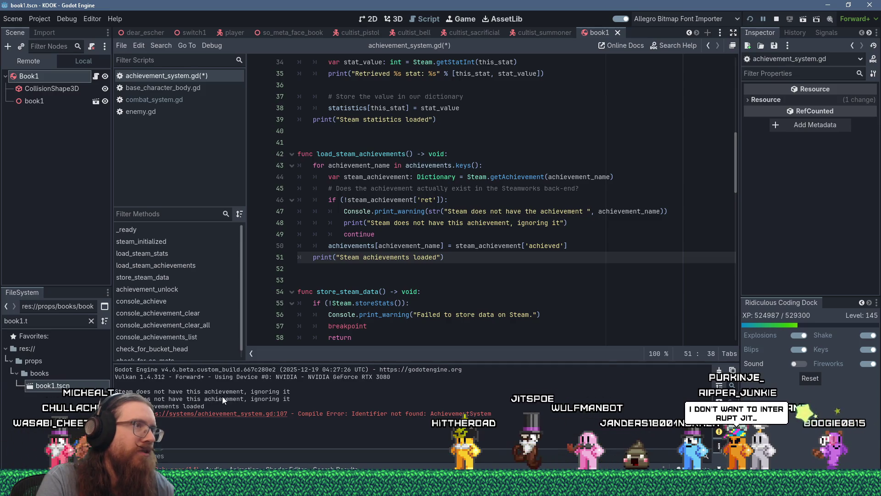
pyautogui.scroll(11, 400, 243)
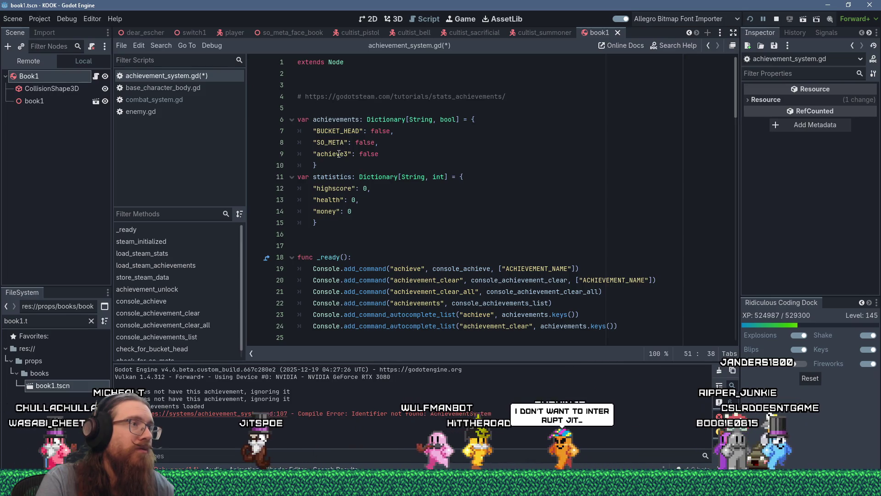
pyautogui.scroll(-13, 338, 154)
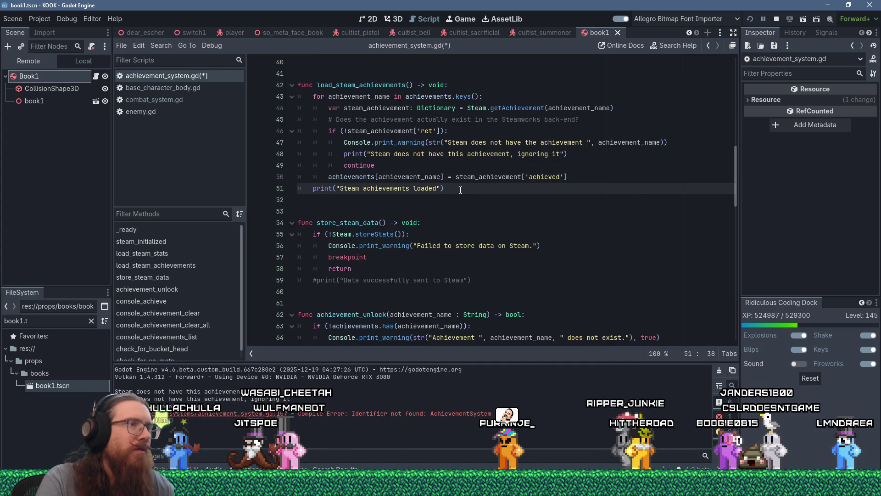
# Comment out the print("Steam achievements loaded") statement on line 51 with #
pyautogui.moveTo(444, 188); pyautogui.dragTo(296, 185)
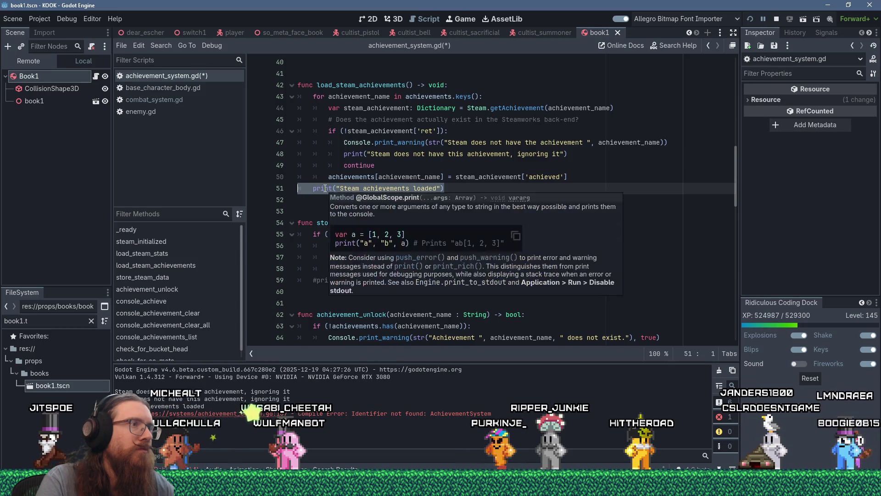
pyautogui.doubleClick(325, 188)
pyautogui.click(314, 190)
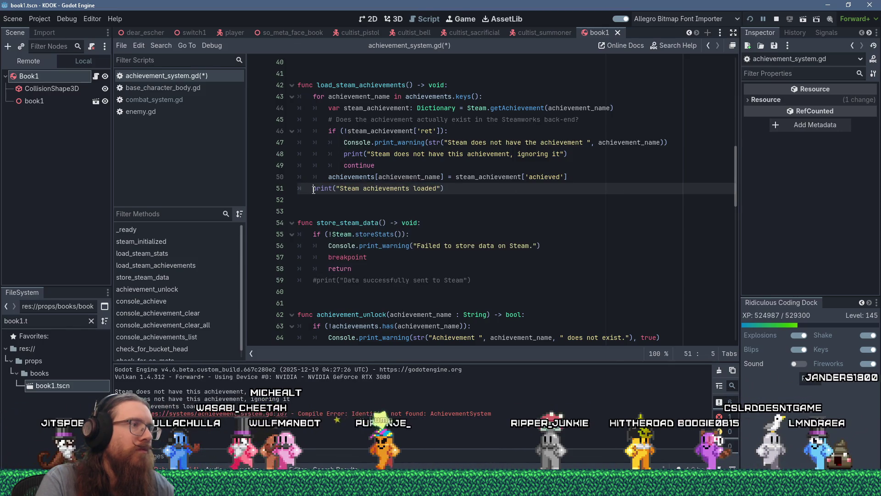
pyautogui.write('#')
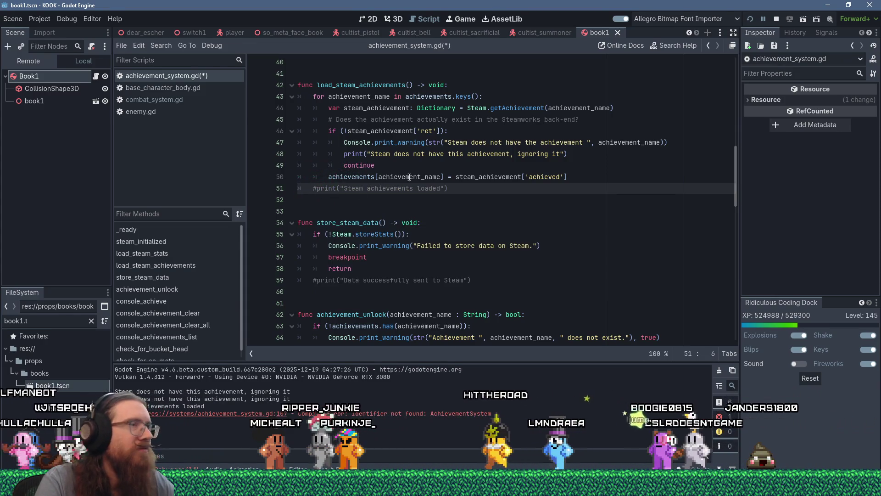
pyautogui.click(440, 168)
# Save achievement_system.gd with Ctrl+S
pyautogui.scroll(1, 546, 193)
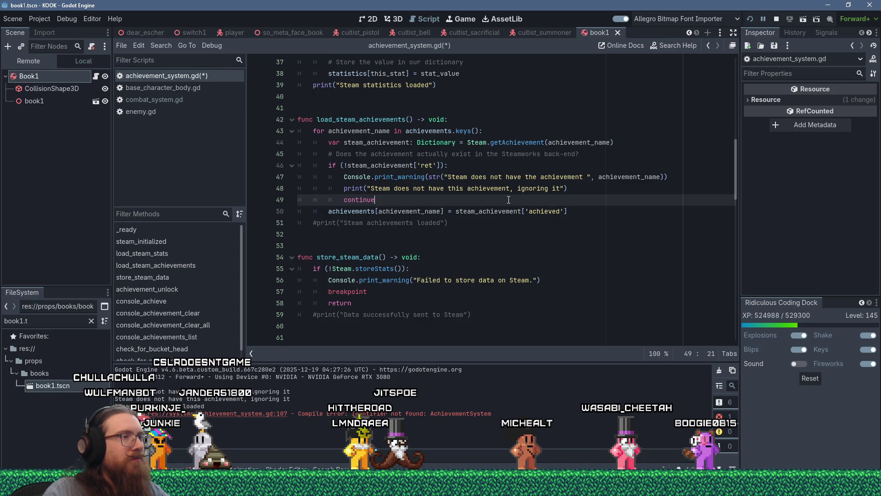
pyautogui.hotkey('ctrl', 's')
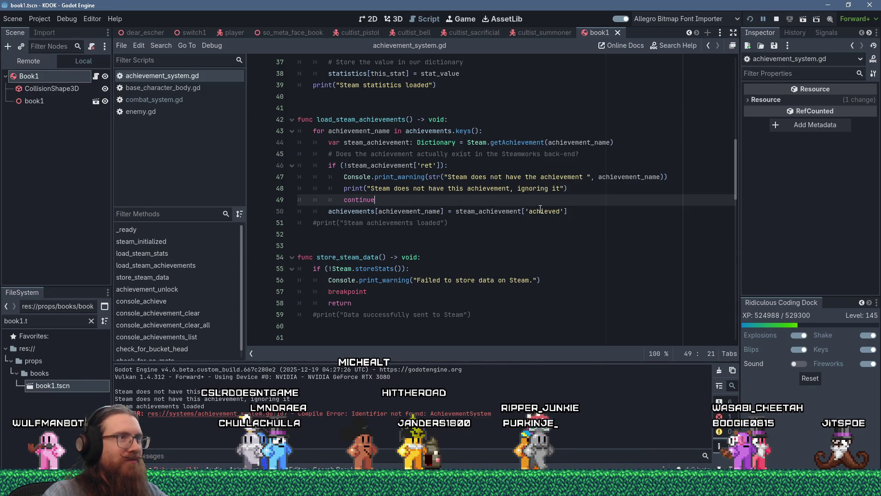
# Insert a space before the colon in line 44's var steam_achievement : Dictionary declaration
pyautogui.click(503, 157)
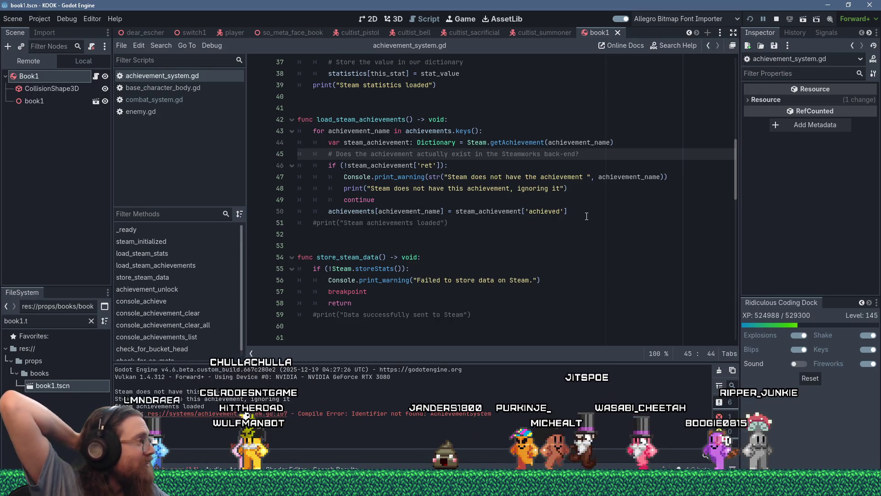
pyautogui.click(465, 200)
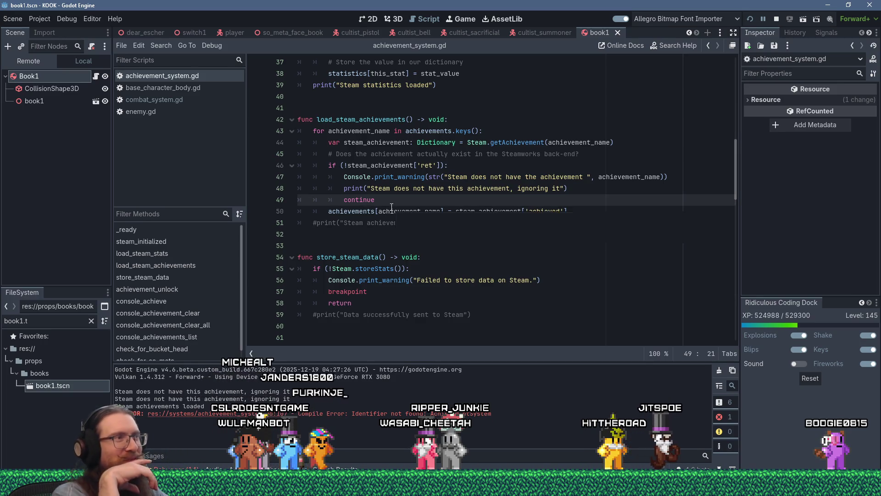
pyautogui.moveTo(392, 207)
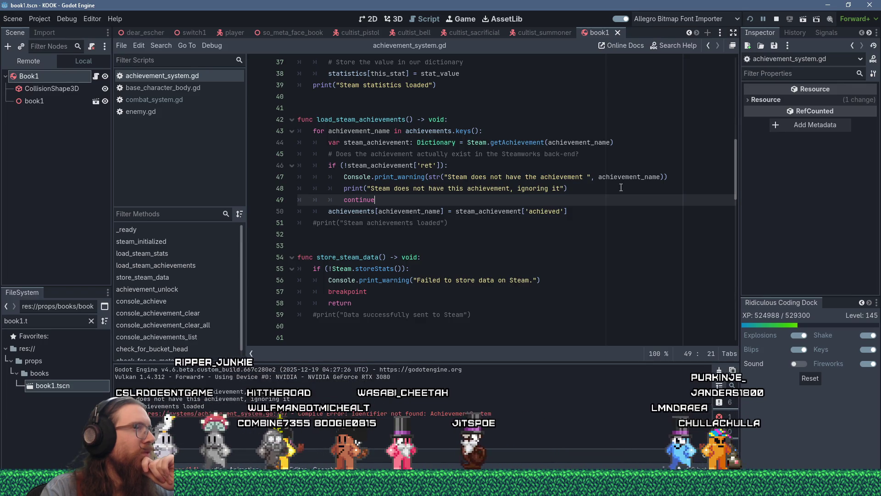
pyautogui.click(411, 143)
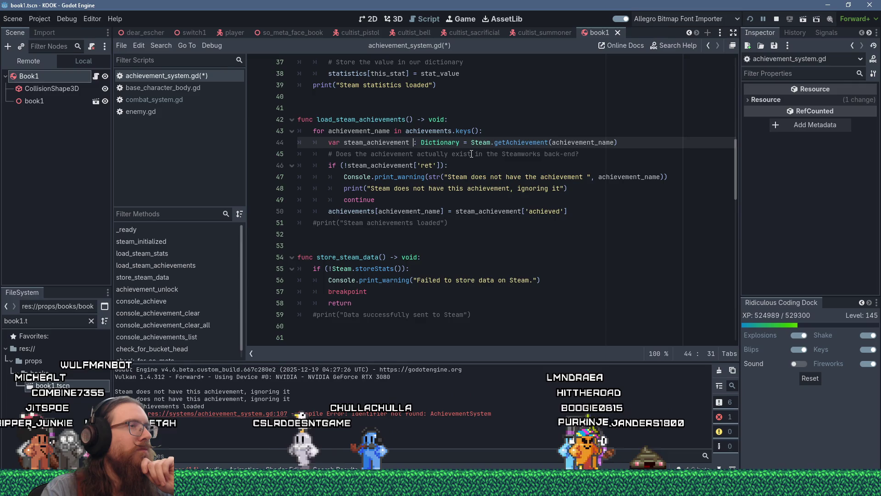
# Save and restart the game so it halts at the line 47 breakpoint with SO_META
pyautogui.click(426, 177)
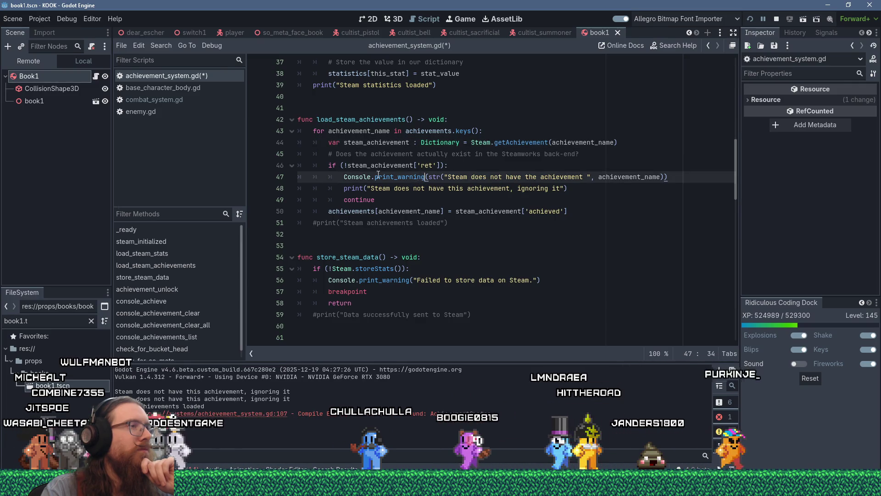
pyautogui.click(751, 18)
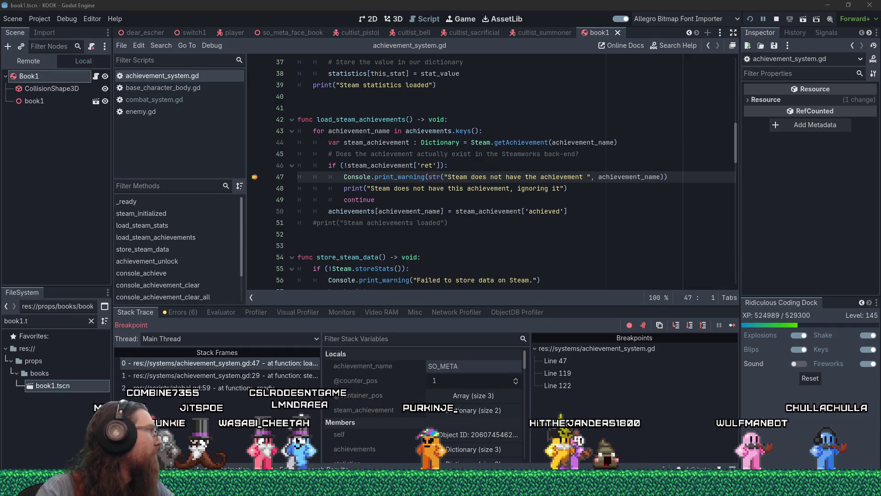
# Copy and paste the SO_META key back in place on line 8, then move the caret through lines 8 and 9
pyautogui.scroll(12, 357, 145)
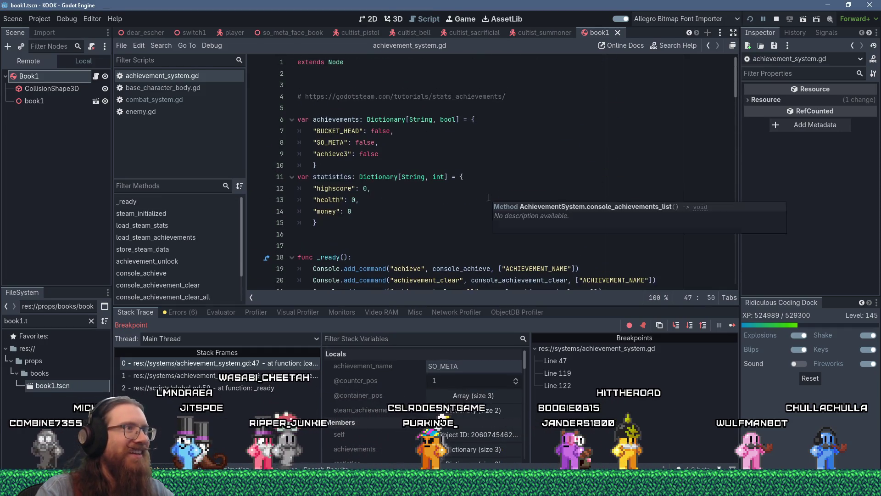
pyautogui.doubleClick(330, 142)
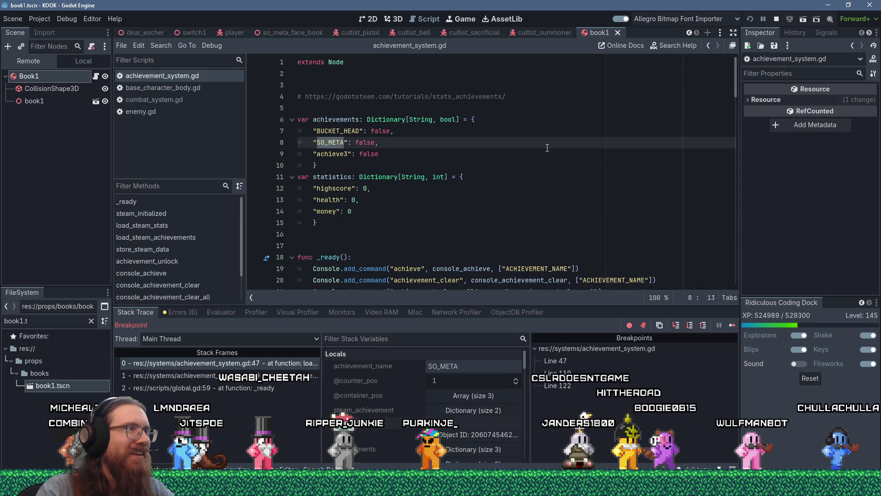
pyautogui.hotkey('ctrl', 'c')
pyautogui.hotkey('ctrl', 'v')
pyautogui.click(503, 144)
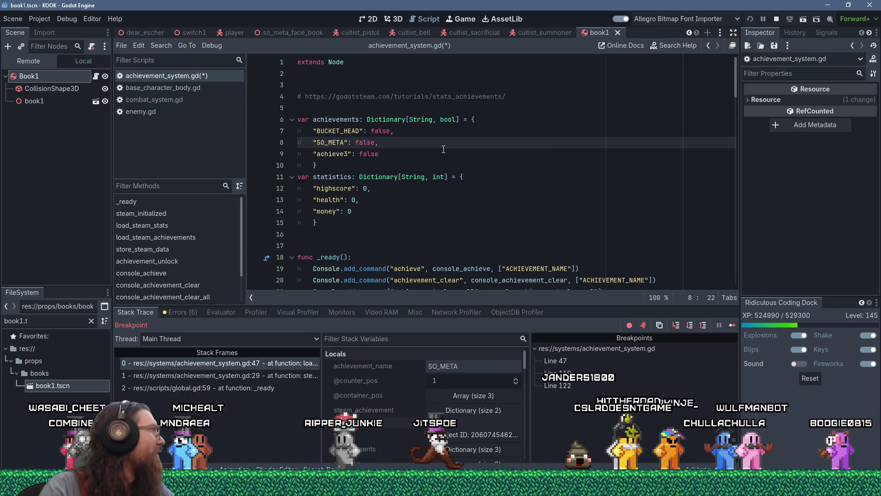
pyautogui.click(421, 156)
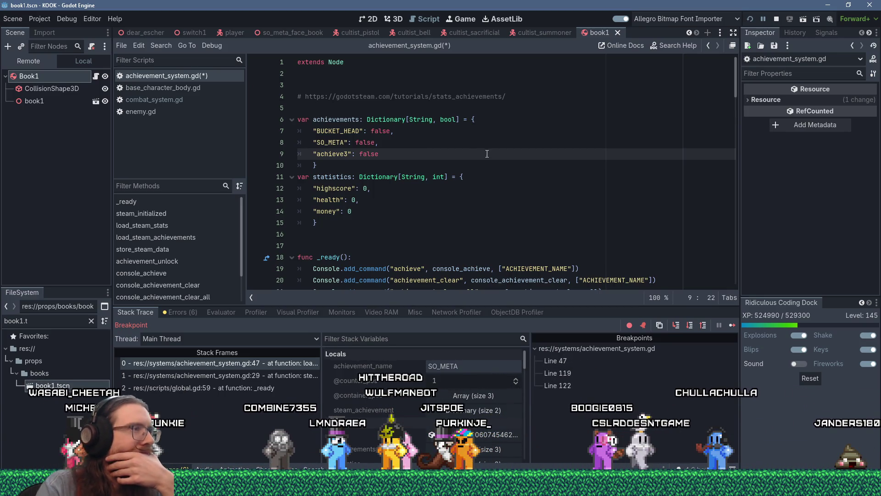
pyautogui.scroll(-3, 487, 154)
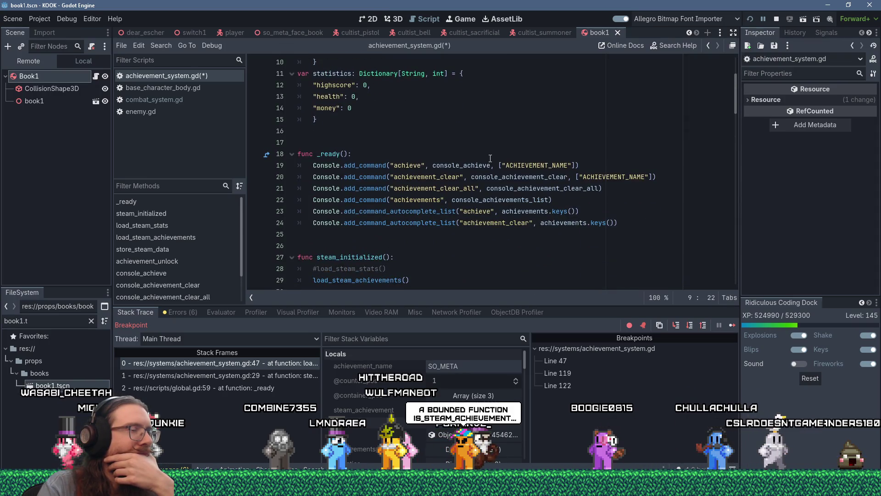
pyautogui.scroll(2, 491, 158)
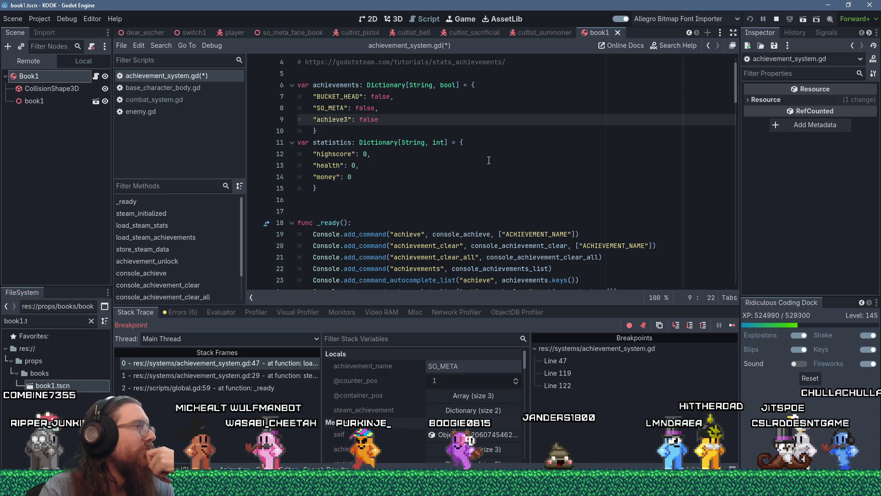
pyautogui.scroll(-4, 489, 161)
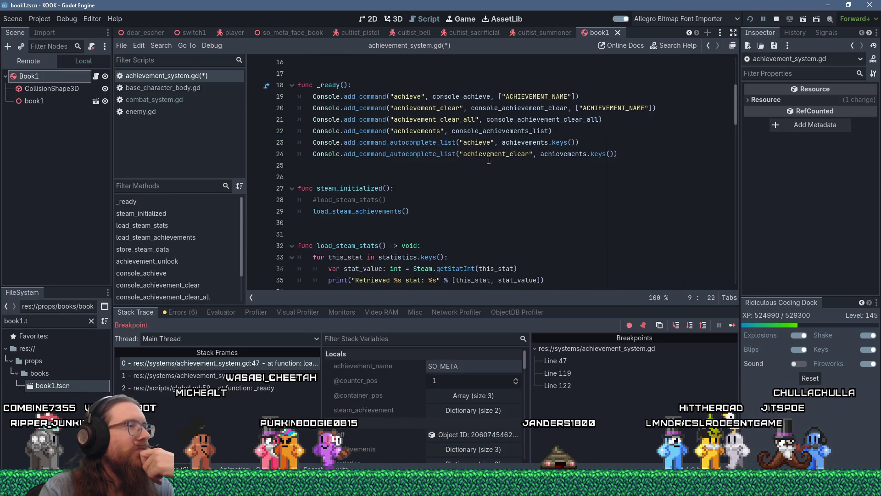
pyautogui.scroll(-8, 489, 161)
pyautogui.scroll(2, 489, 160)
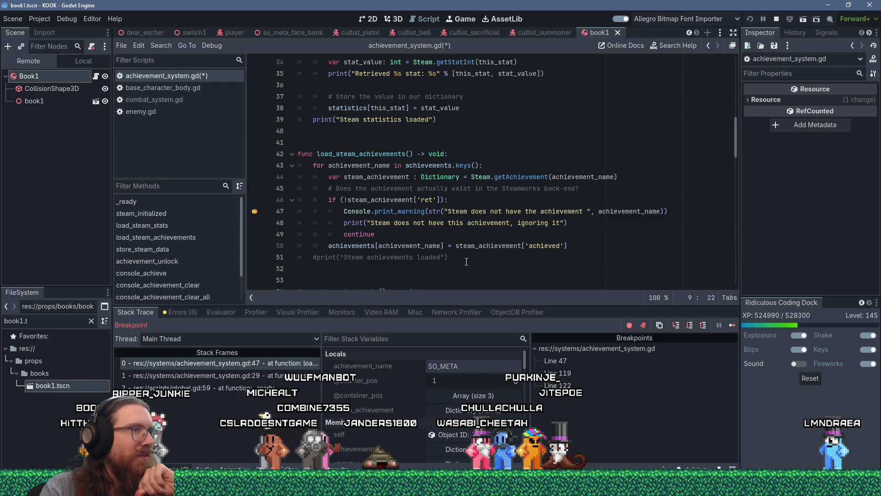
pyautogui.click(530, 177)
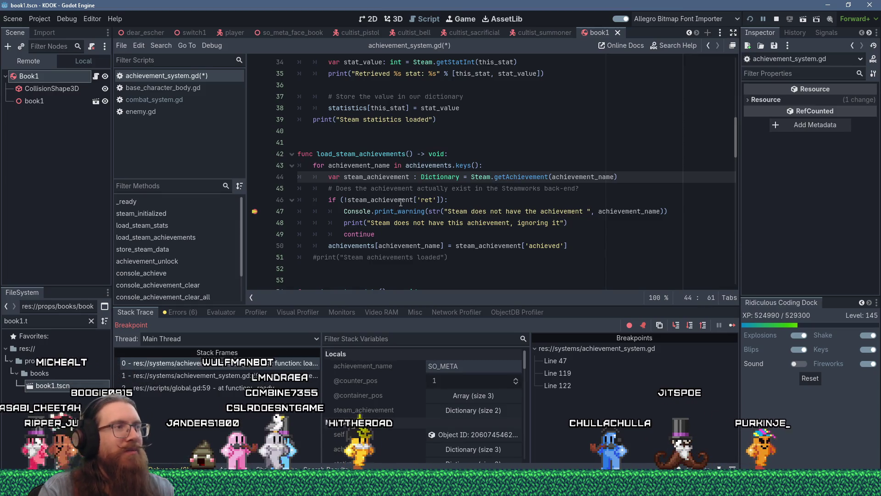
pyautogui.moveTo(404, 198)
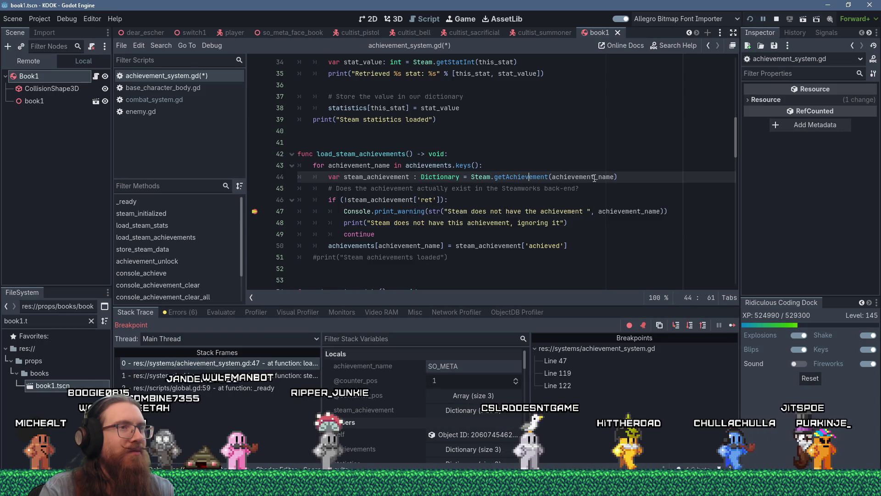
pyautogui.moveTo(596, 178)
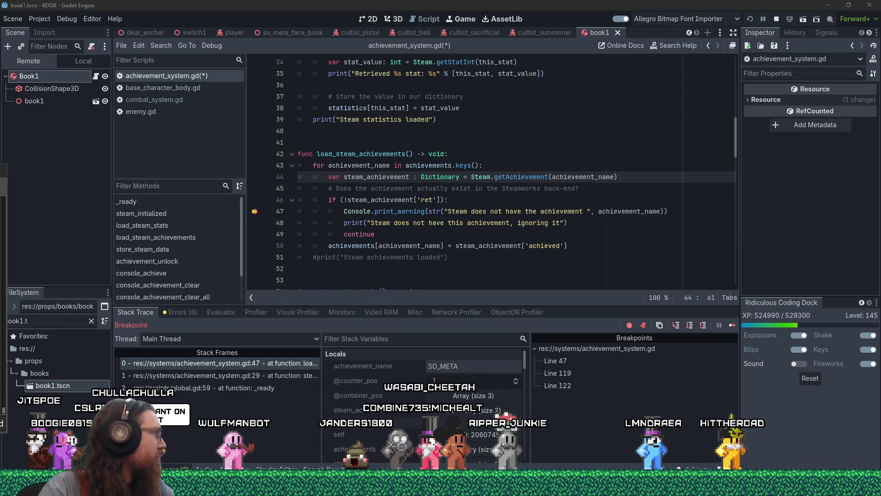
# Rename the achieve3 key on line 9 of the achievements dictionary to TEST
pyautogui.press('Left')
pyautogui.moveTo(736, 145); pyautogui.dragTo(732, 85)
pyautogui.doubleClick(341, 154)
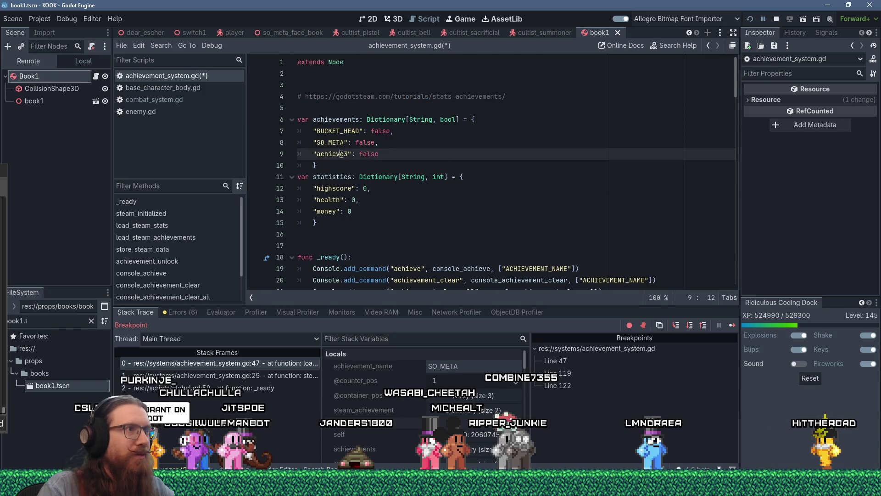
pyautogui.write('TEST')
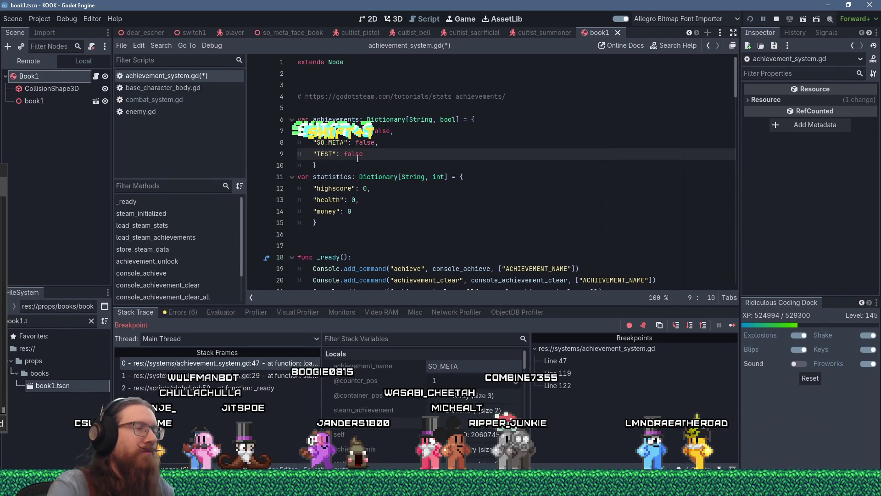
pyautogui.click(479, 146)
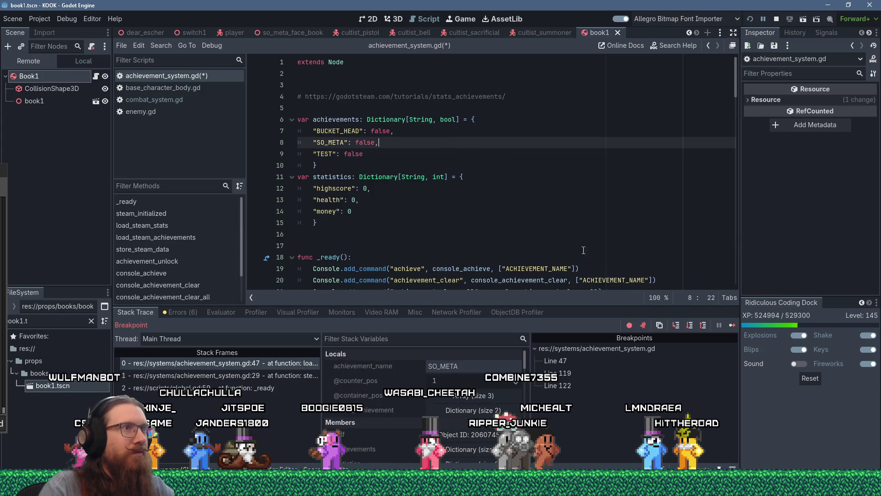
pyautogui.scroll(-1, 491, 200)
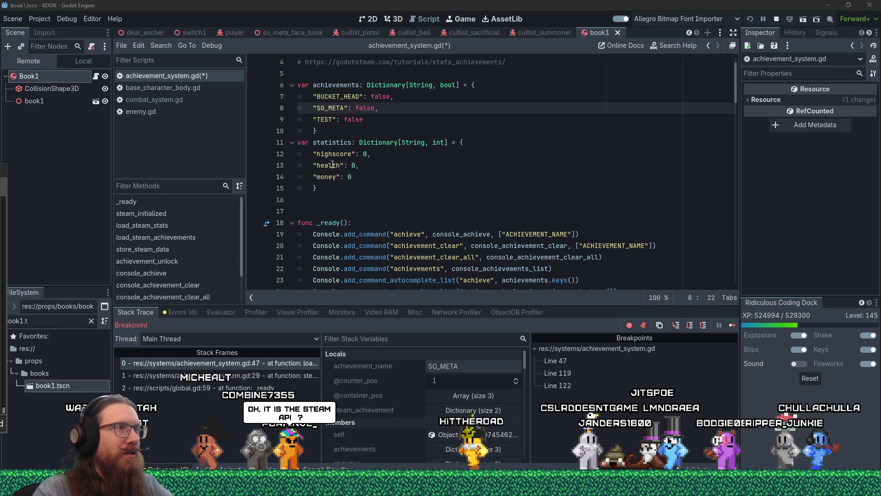
# Inspect the getAchievement call on line 44, then stop the running debug session
pyautogui.scroll(-9, 349, 165)
pyautogui.click(353, 165)
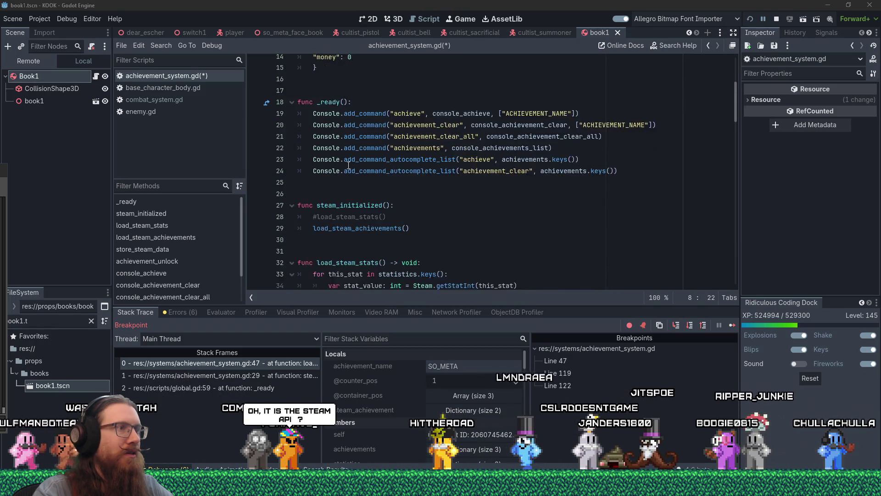
pyautogui.scroll(-1, 358, 166)
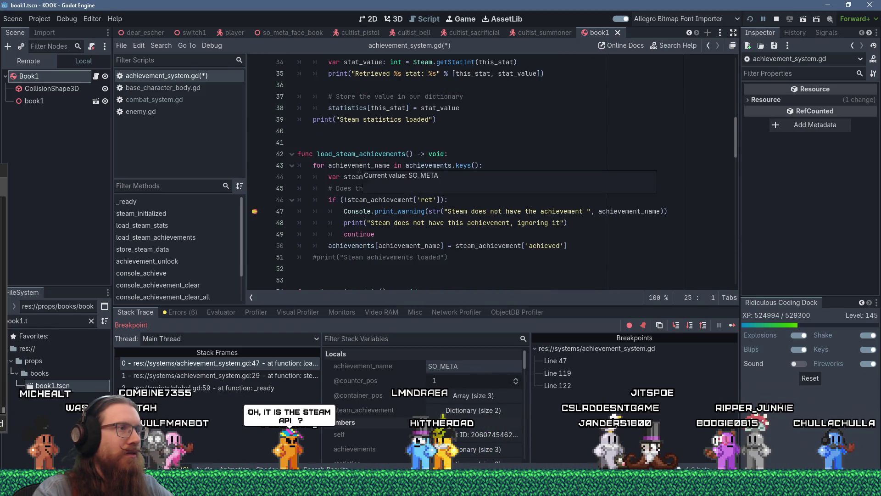
pyautogui.doubleClick(522, 178)
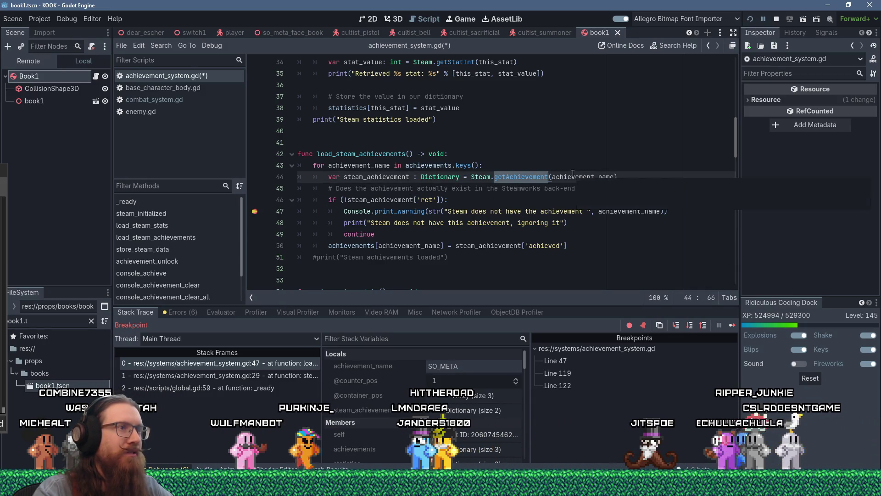
pyautogui.moveTo(573, 173)
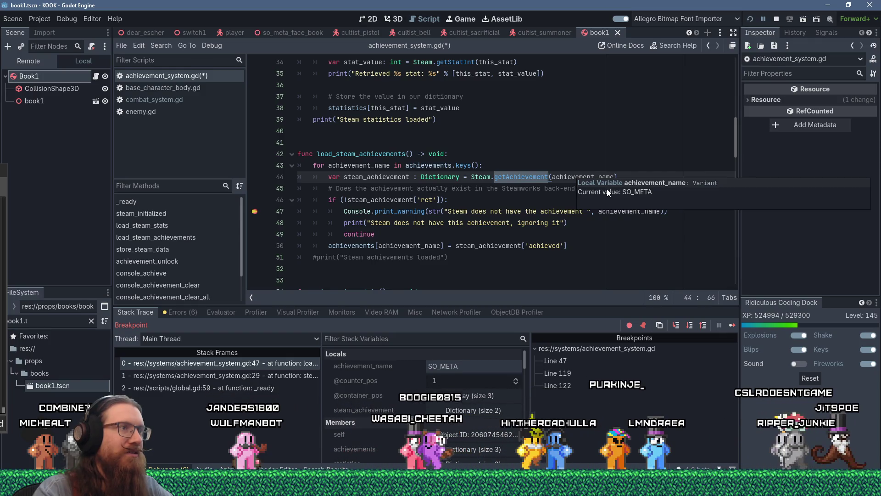
pyautogui.press('Down')
pyautogui.press('Down')
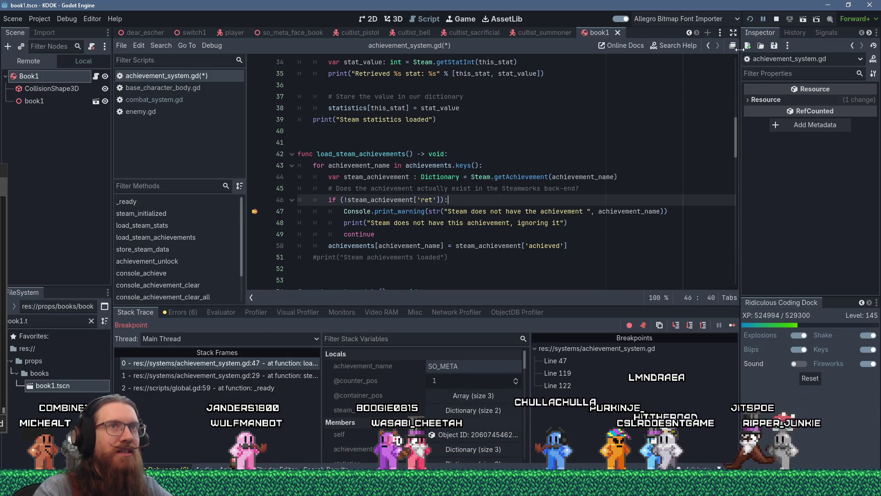
pyautogui.click(776, 19)
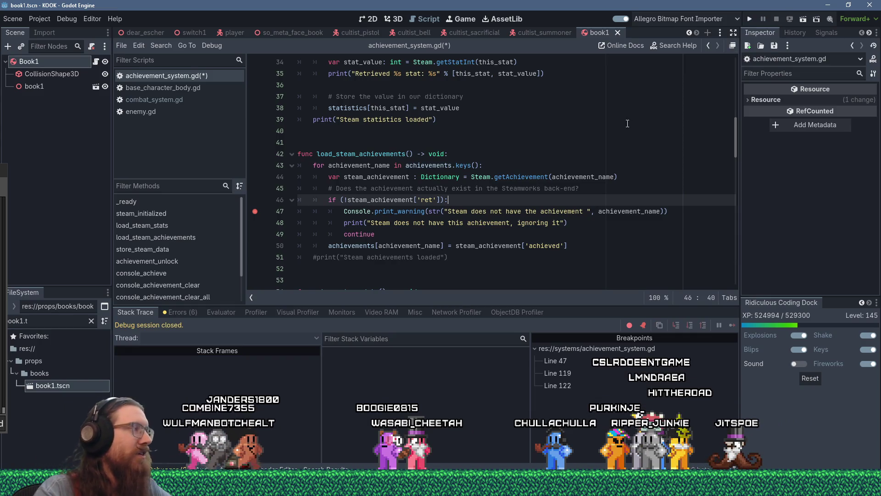
# Add a breakpoint on line 46, rerun the game, and step through the BUCKET_HEAD and SO_META checks
pyautogui.click(674, 121)
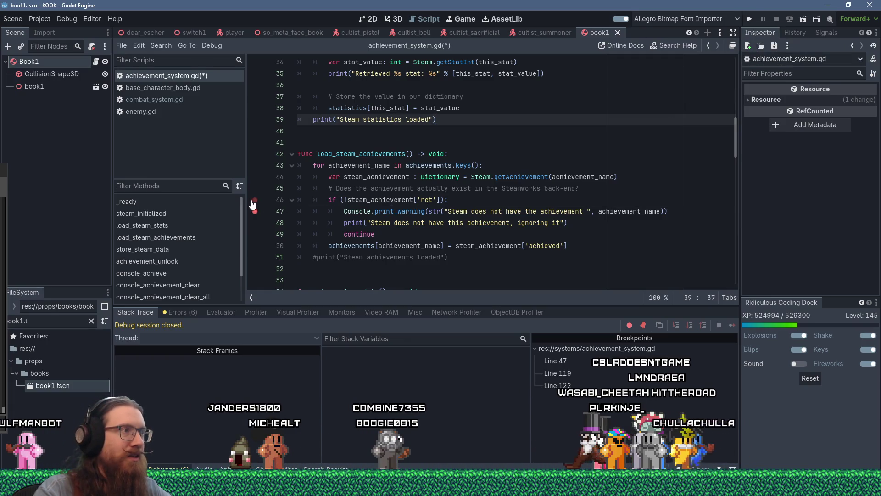
pyautogui.click(750, 18)
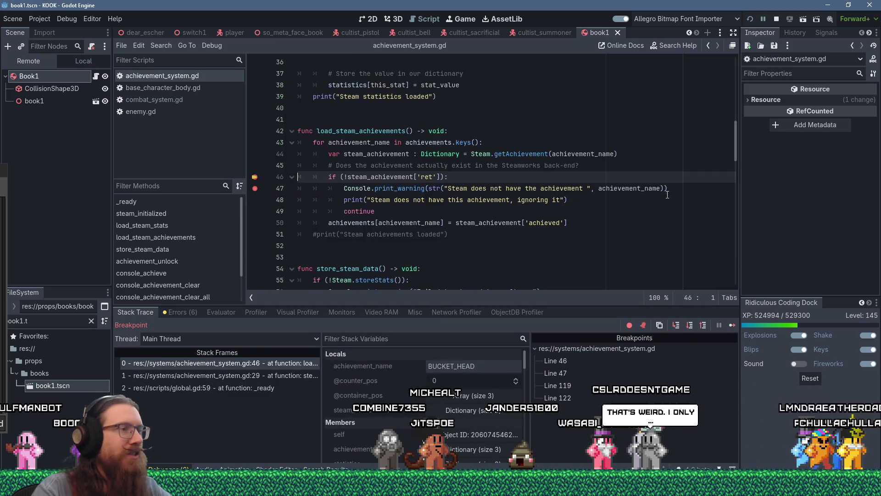
pyautogui.press('F10')
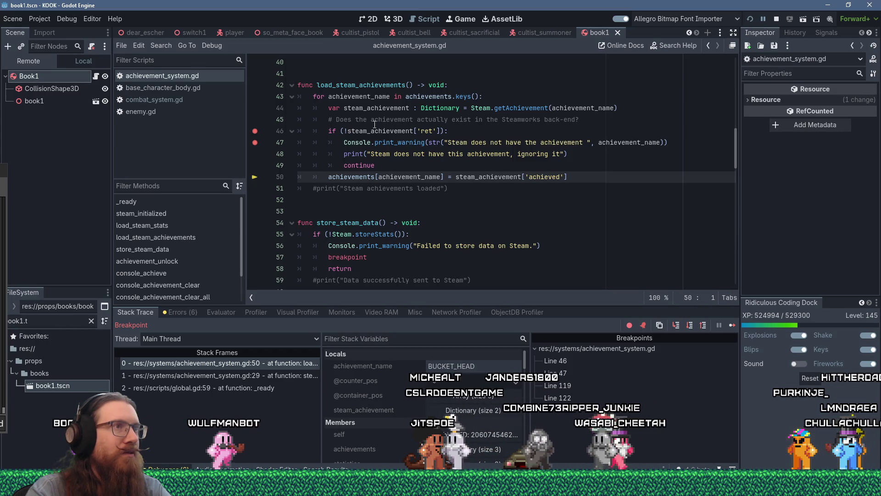
pyautogui.moveTo(572, 108)
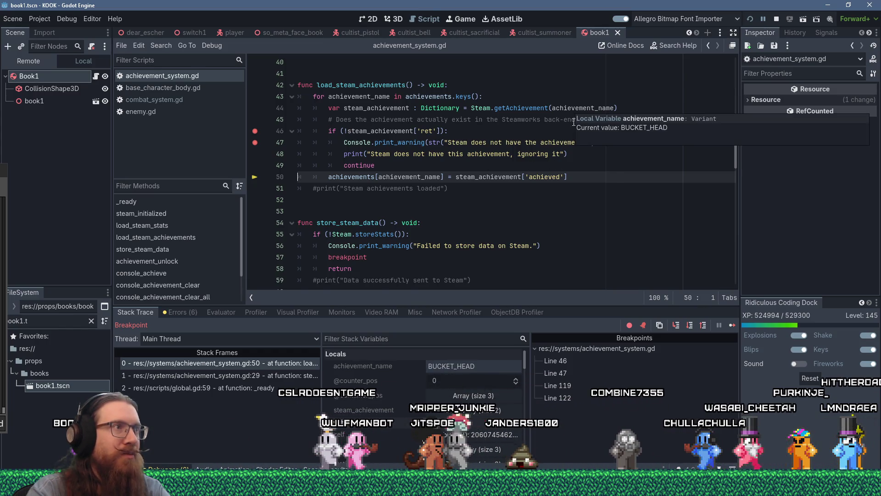
pyautogui.press('F12')
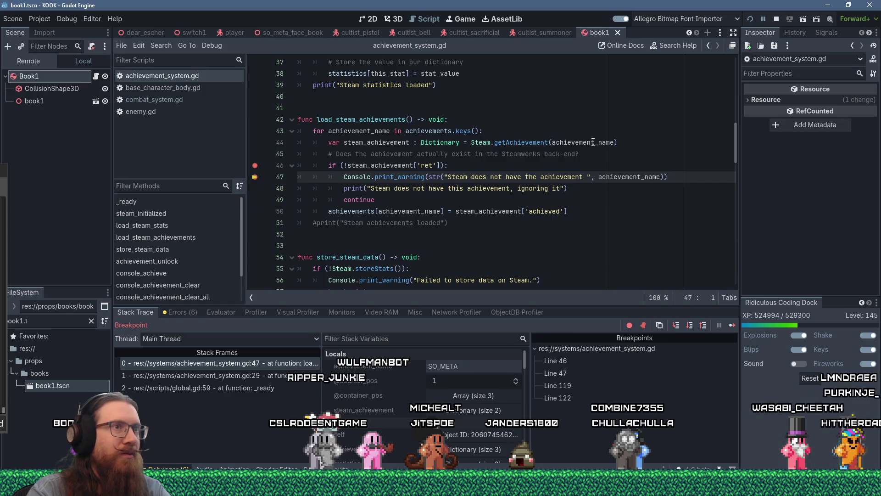
# Continue to the TEST missing-achievement warning and step on past the achievement checks
pyautogui.moveTo(593, 141)
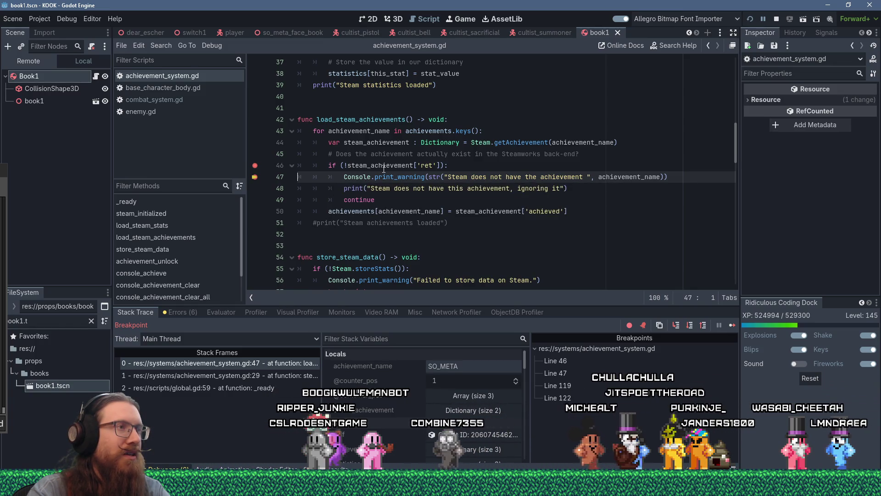
pyautogui.moveTo(386, 164)
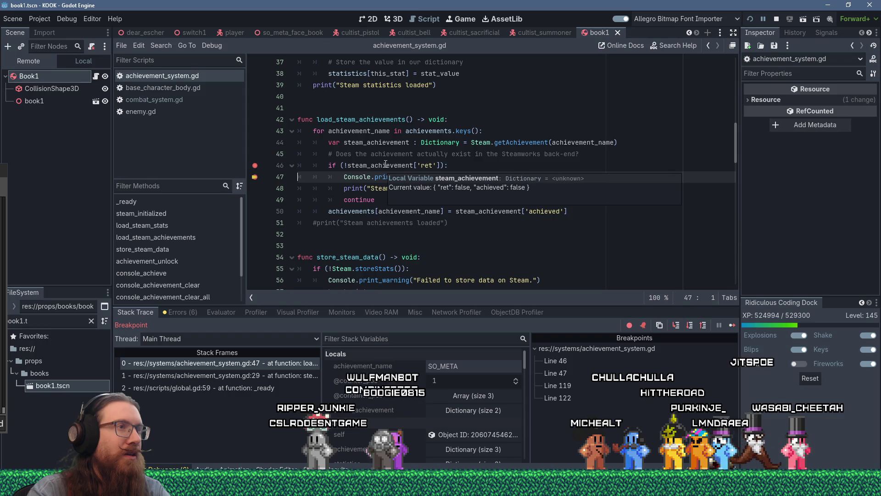
pyautogui.press('F12')
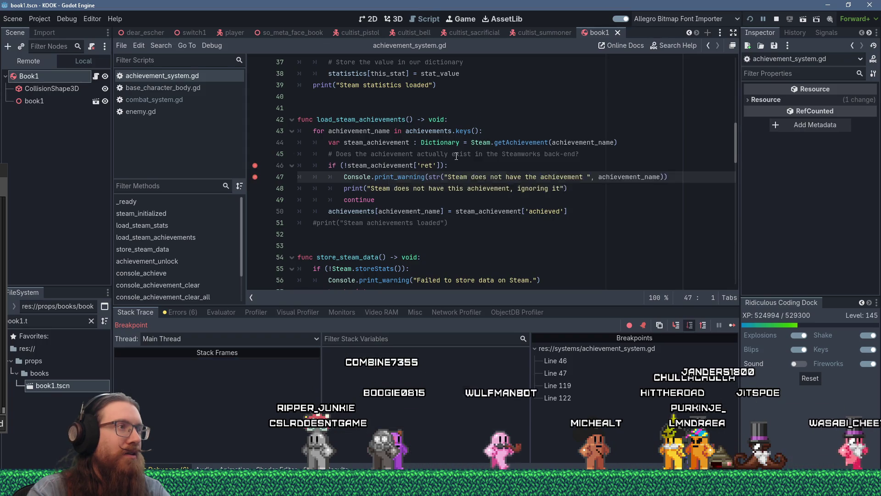
pyautogui.press('F10')
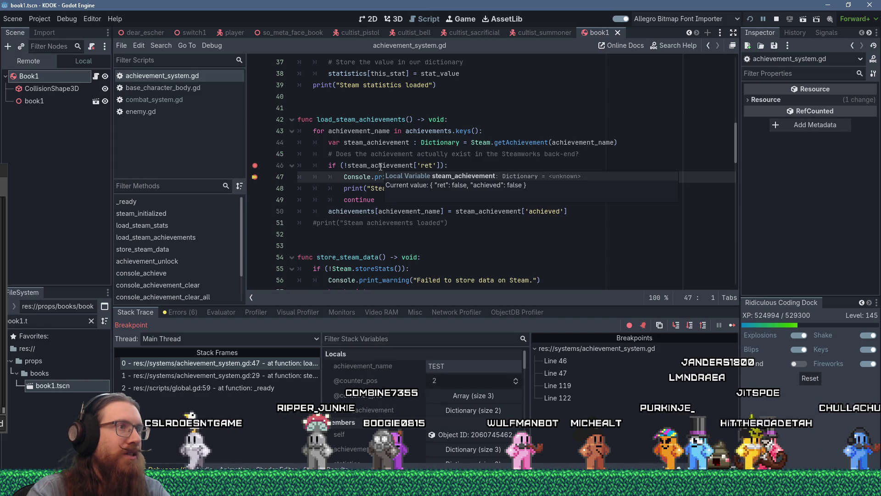
pyautogui.press('F10')
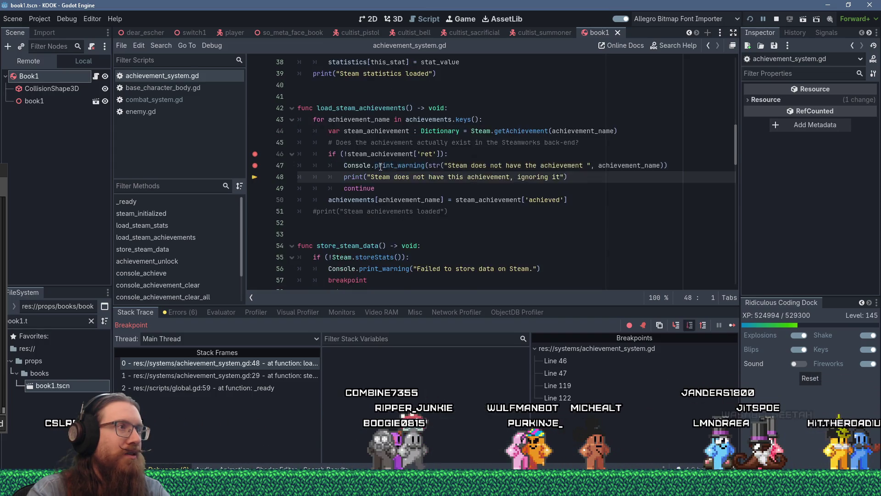
pyautogui.press('F10')
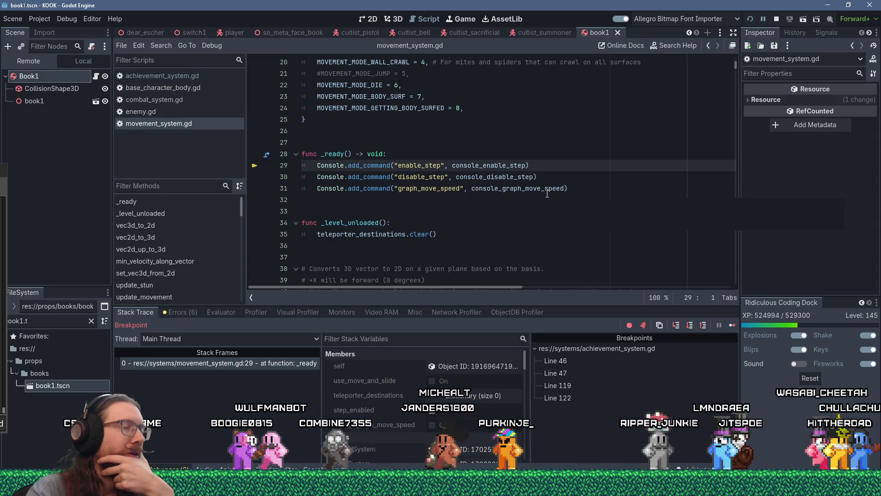
# Scroll through movement_system.gd, then close it from the Scripts list to return to achievement_system.gd
pyautogui.scroll(-6, 547, 194)
pyautogui.scroll(-11, 548, 194)
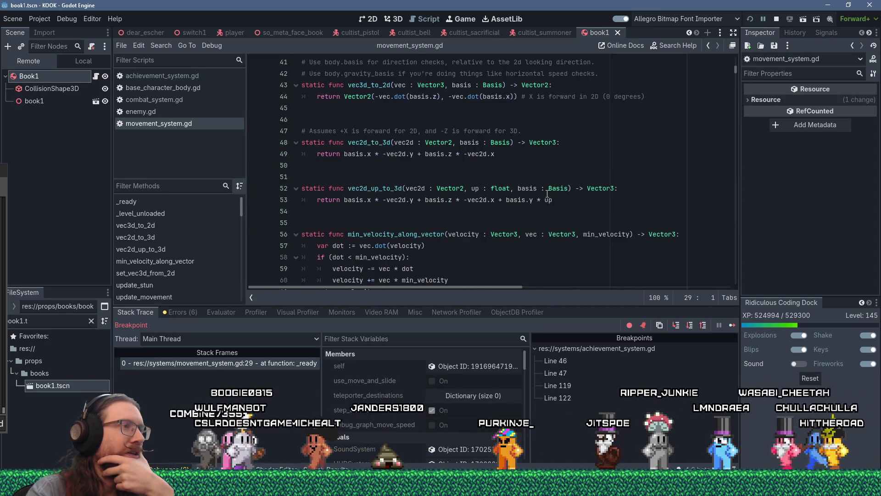
pyautogui.scroll(-16, 547, 194)
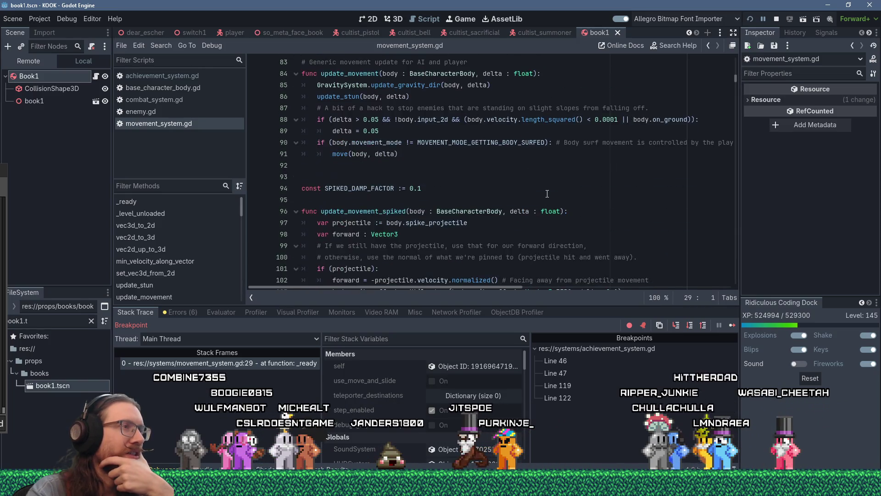
pyautogui.scroll(-2, 547, 194)
pyautogui.scroll(9, 548, 193)
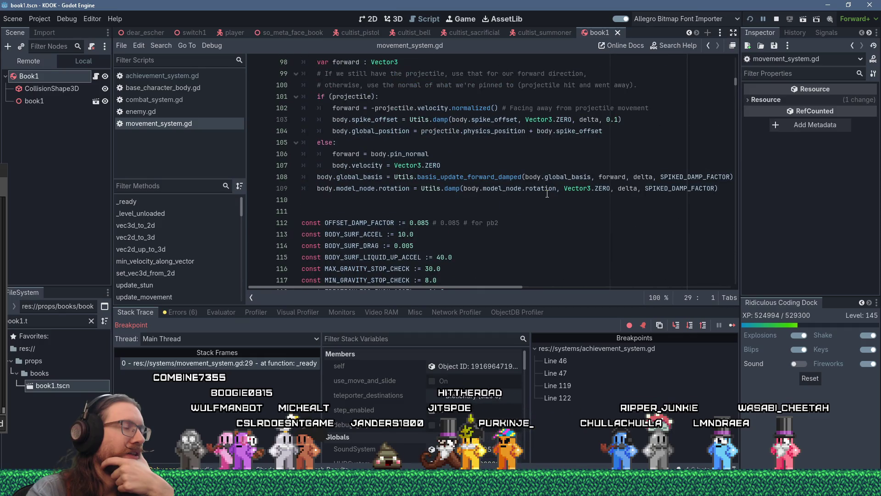
pyautogui.scroll(-20, 548, 194)
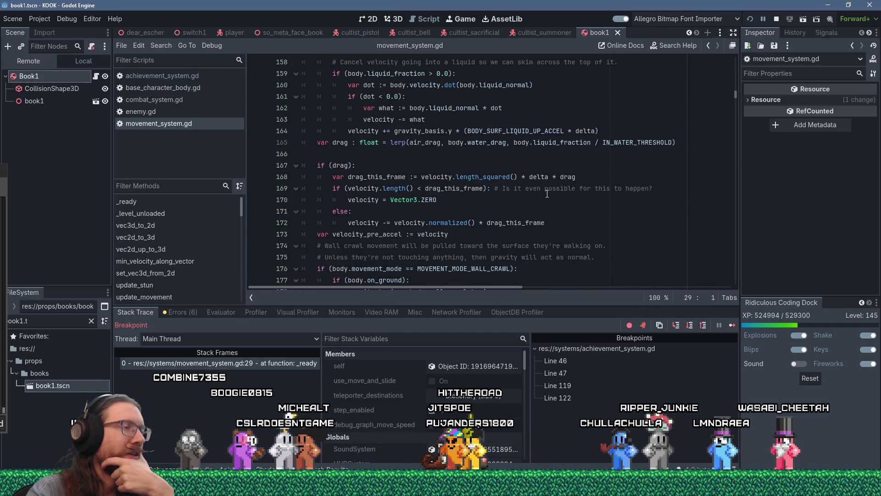
pyautogui.scroll(-5, 547, 193)
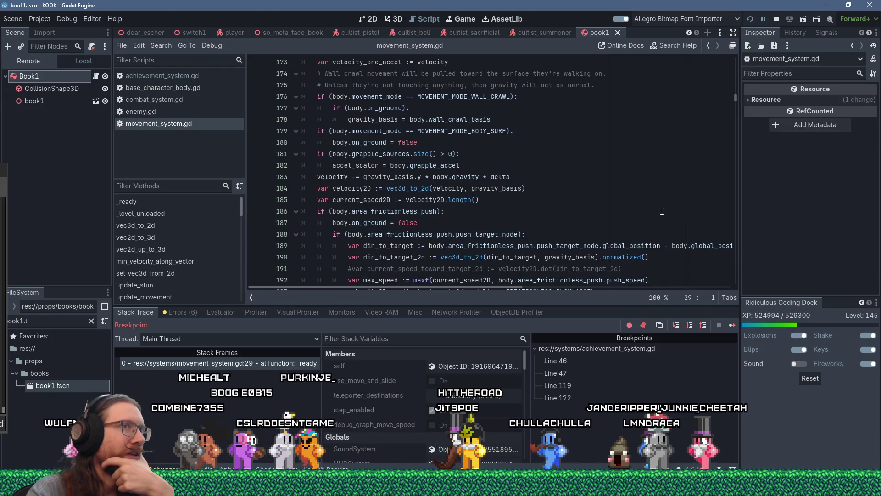
pyautogui.moveTo(734, 101); pyautogui.dragTo(734, 277)
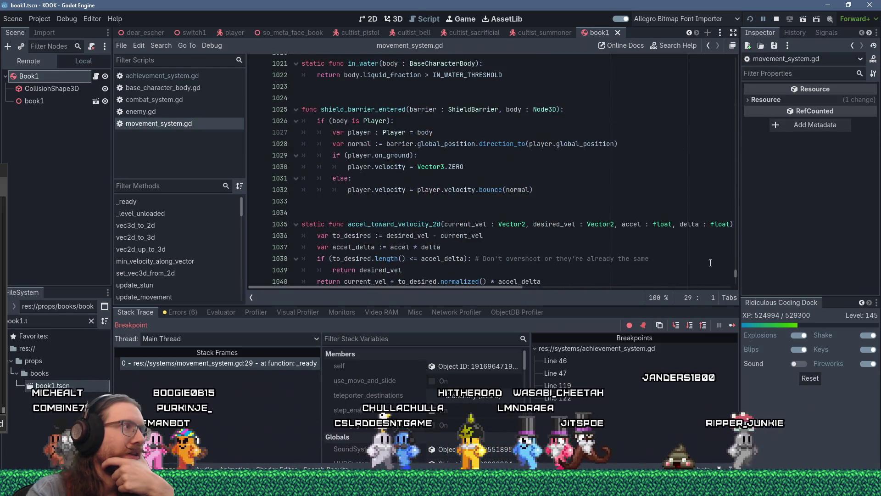
pyautogui.middleClick(200, 125)
pyautogui.scroll(-12, 738, 186)
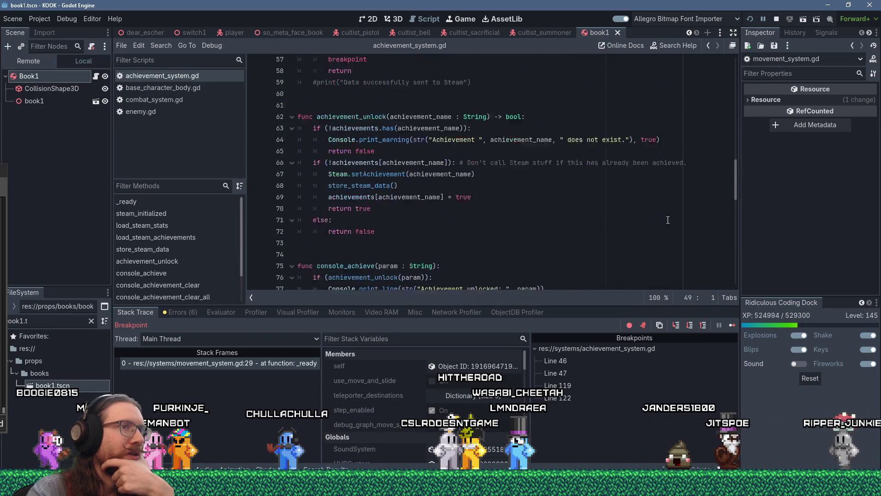
pyautogui.moveTo(738, 186)
pyautogui.mouseDown()
pyautogui.moveTo(735, 291)
pyautogui.moveTo(740, 221)
pyautogui.mouseUp()
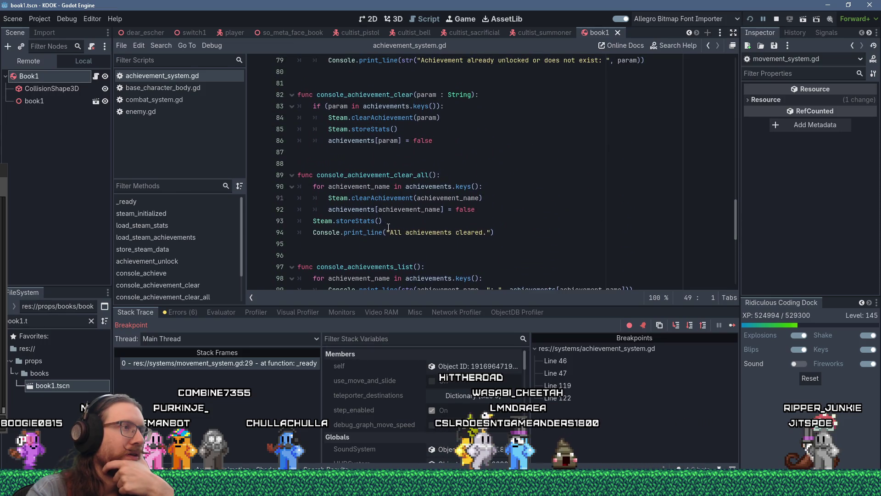
pyautogui.doubleClick(367, 221)
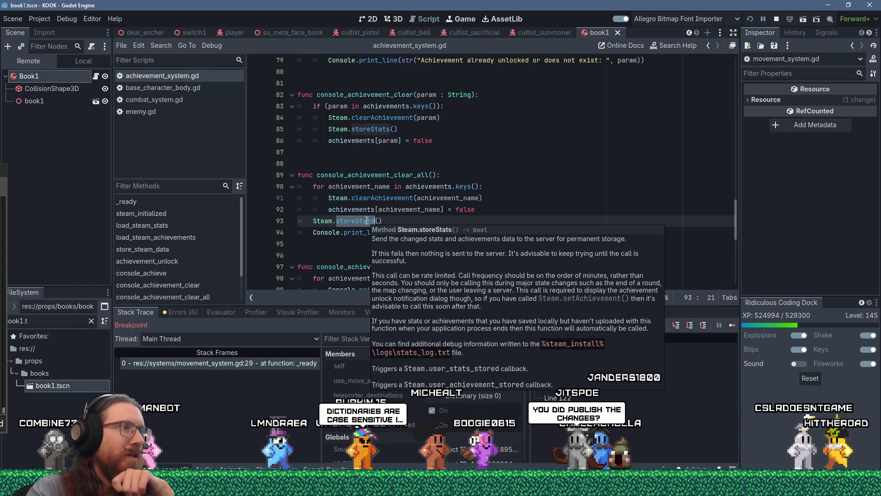
pyautogui.scroll(15, 367, 221)
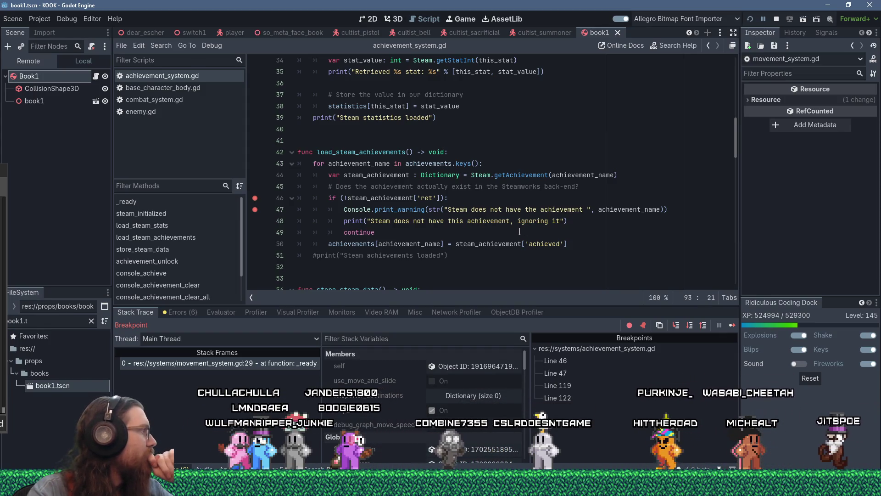
pyautogui.scroll(-4, 520, 232)
pyautogui.scroll(5, 521, 232)
pyautogui.scroll(3, 520, 232)
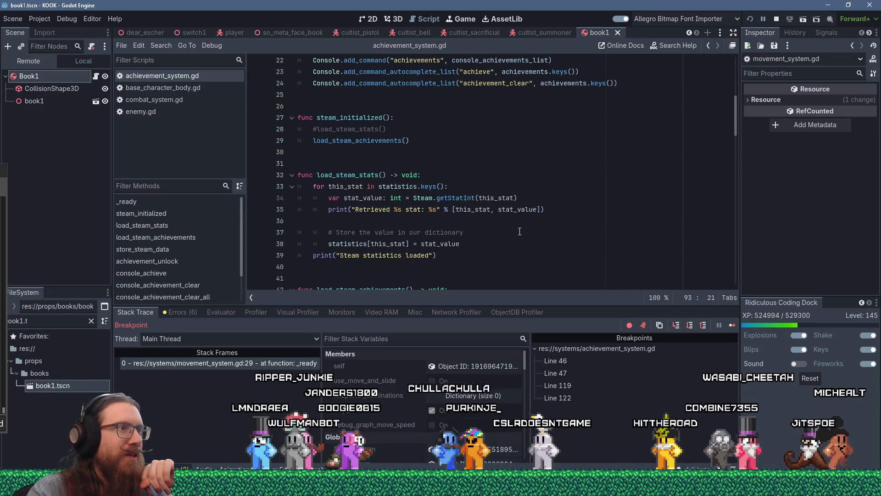
pyautogui.scroll(7, 521, 232)
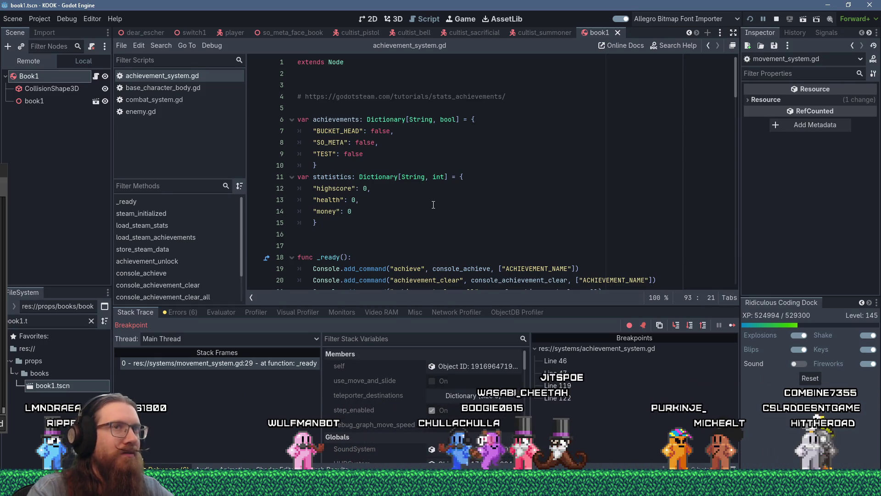
pyautogui.click(538, 158)
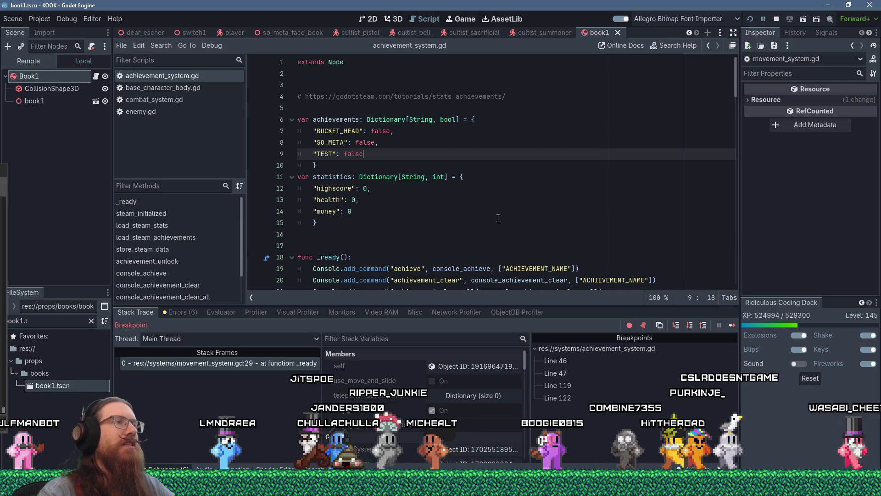
pyautogui.scroll(-6, 498, 217)
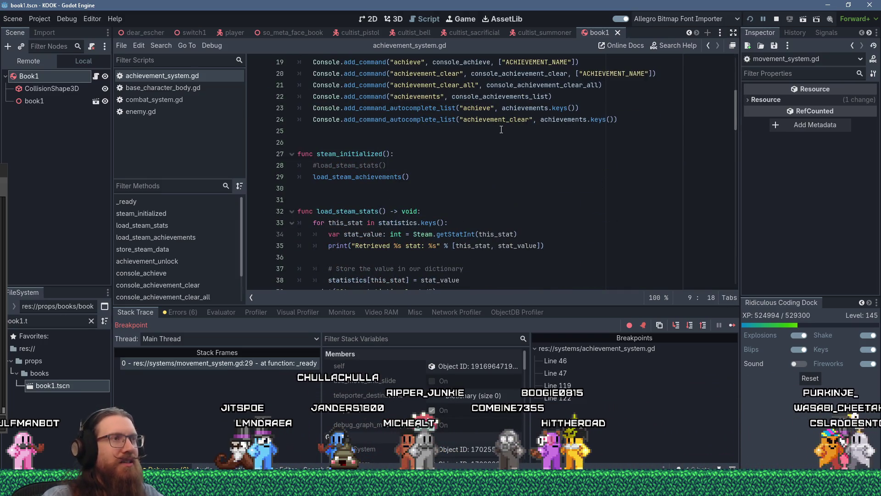
pyautogui.scroll(-5, 534, 150)
pyautogui.click(527, 175)
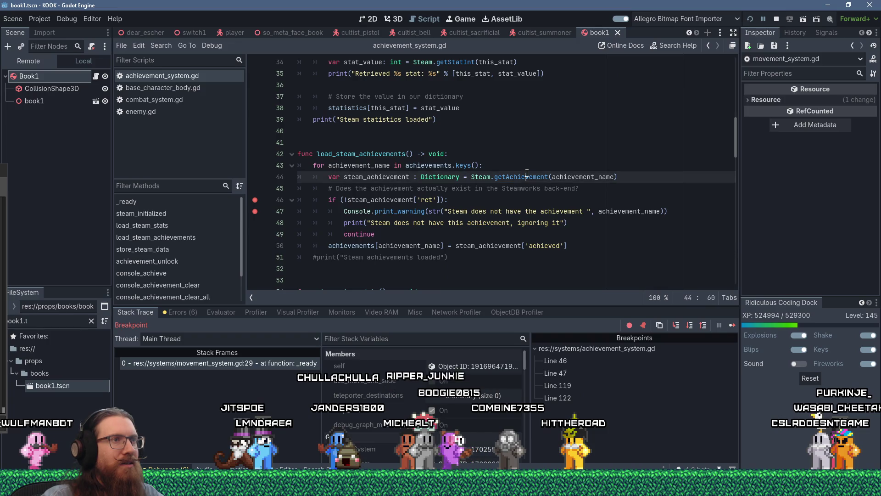
pyautogui.keyDown('ctrl'); pyautogui.click(527, 177); pyautogui.keyUp('ctrl')
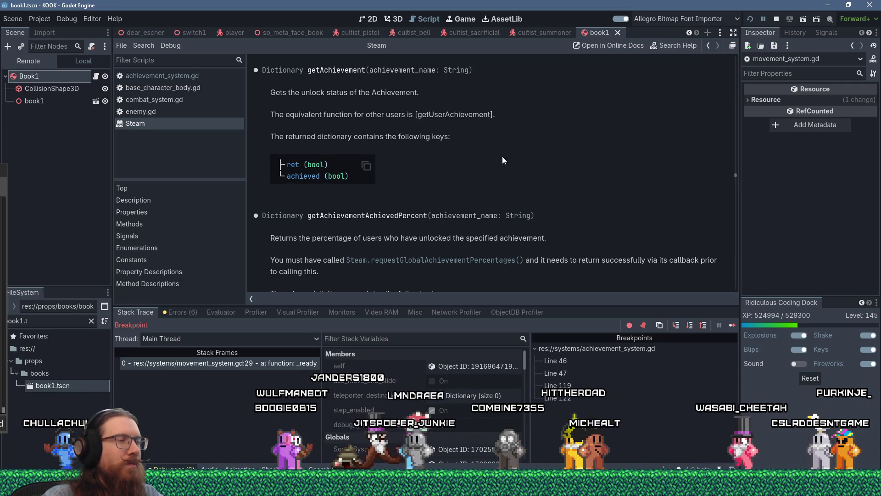
# Browse the entries of the Steam class reference, then return to achievement_system.gd
pyautogui.scroll(-3, 502, 158)
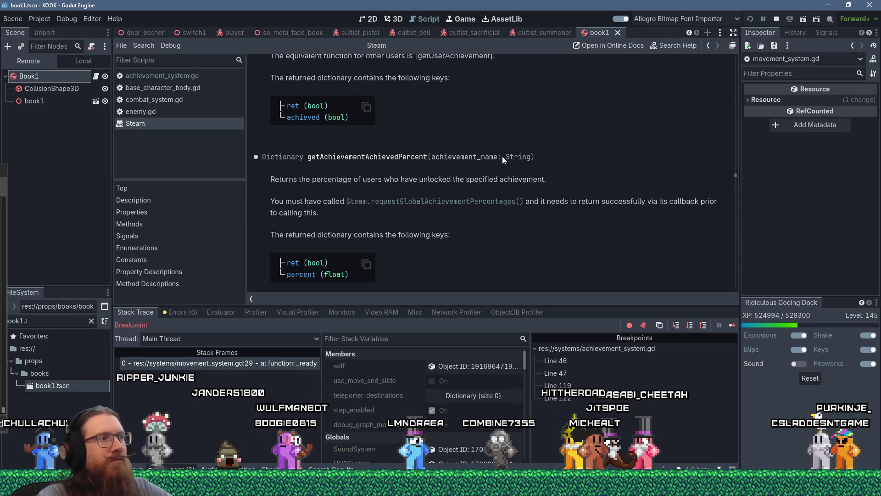
pyautogui.scroll(-4, 502, 159)
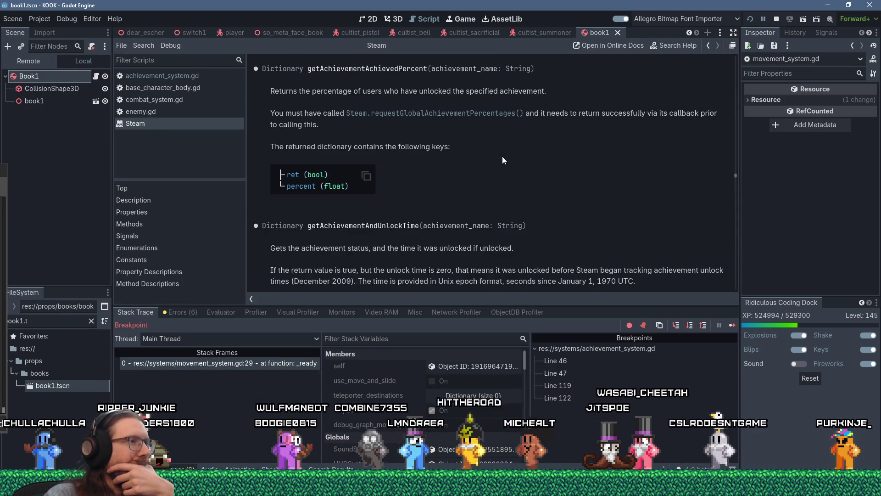
pyautogui.scroll(-4, 502, 160)
pyautogui.scroll(-5, 502, 160)
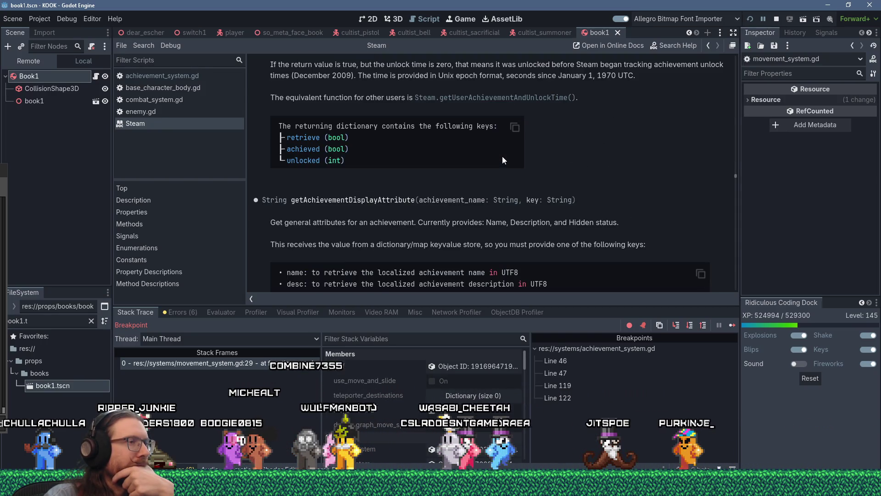
pyautogui.scroll(-3, 502, 160)
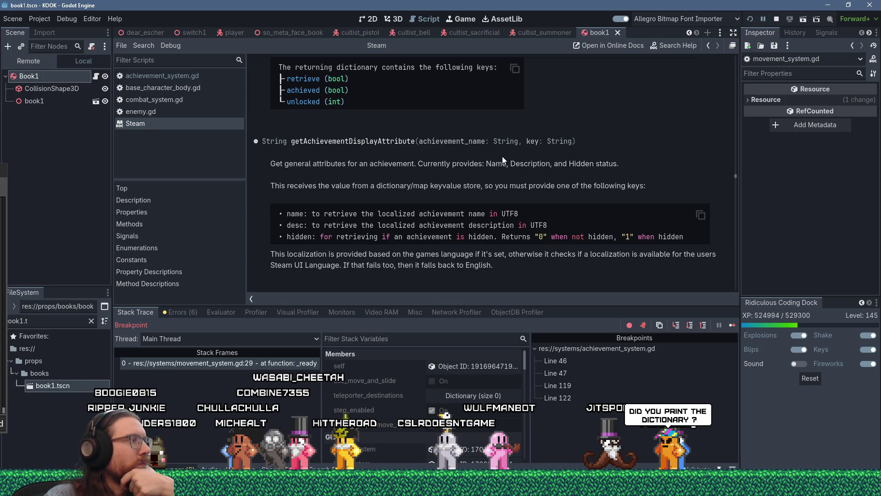
pyautogui.scroll(10, 502, 159)
pyautogui.scroll(10, 502, 159)
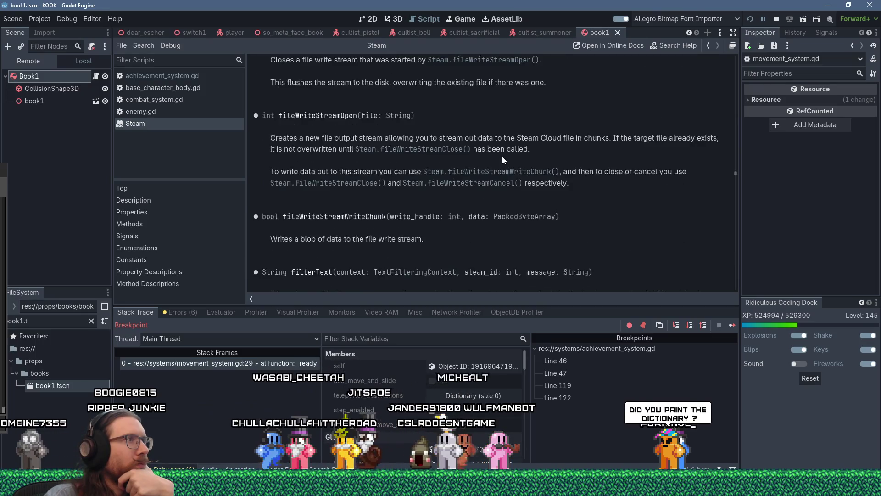
pyautogui.scroll(10, 502, 159)
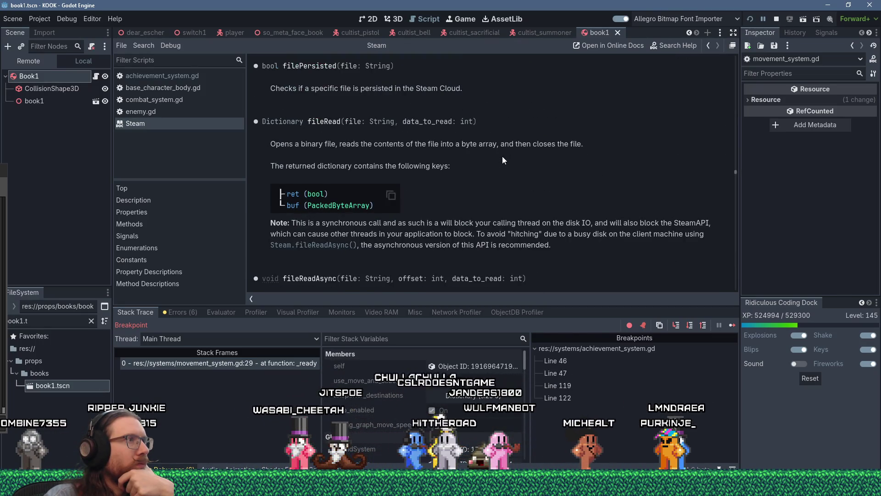
pyautogui.scroll(8, 502, 160)
pyautogui.scroll(10, 503, 160)
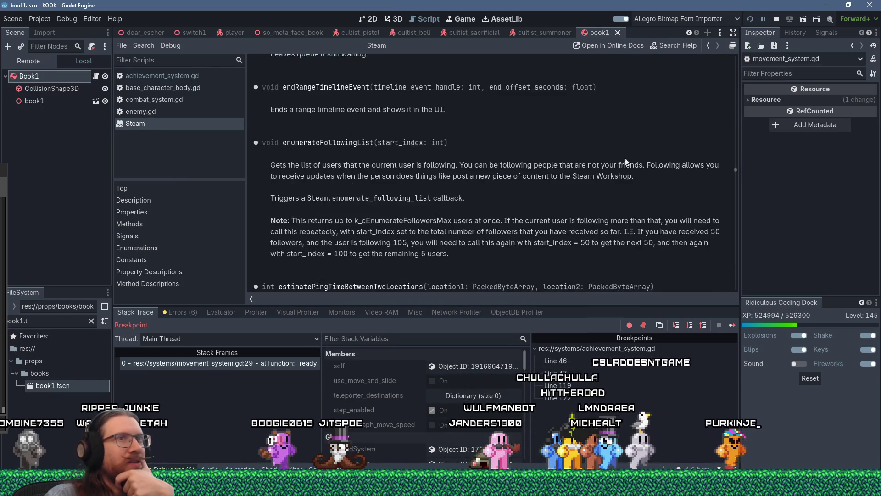
pyautogui.moveTo(737, 169); pyautogui.dragTo(738, 56)
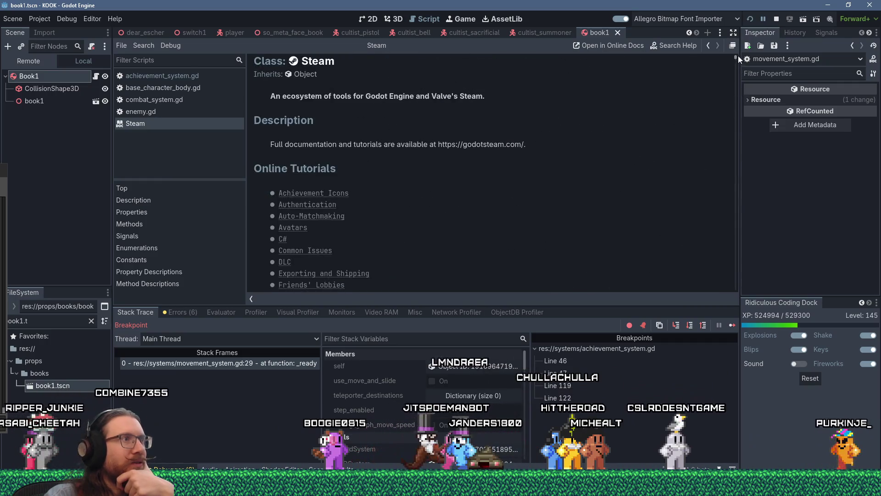
pyautogui.scroll(-10, 567, 156)
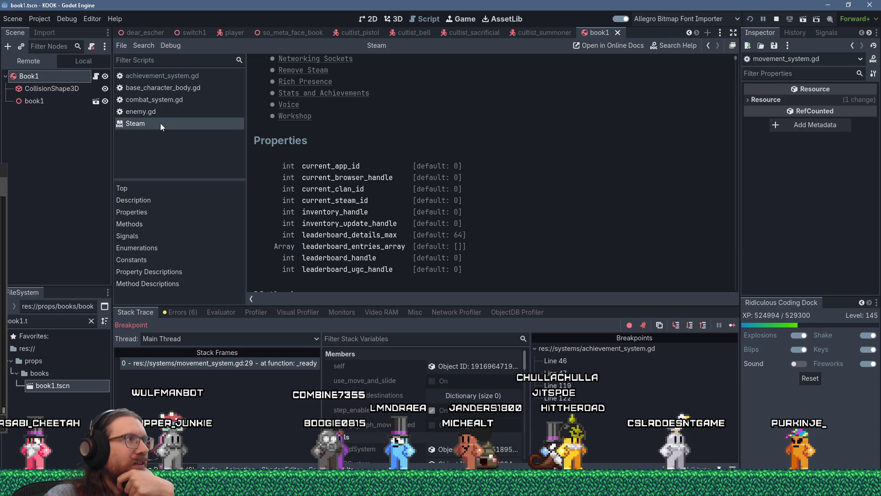
pyautogui.click(183, 76)
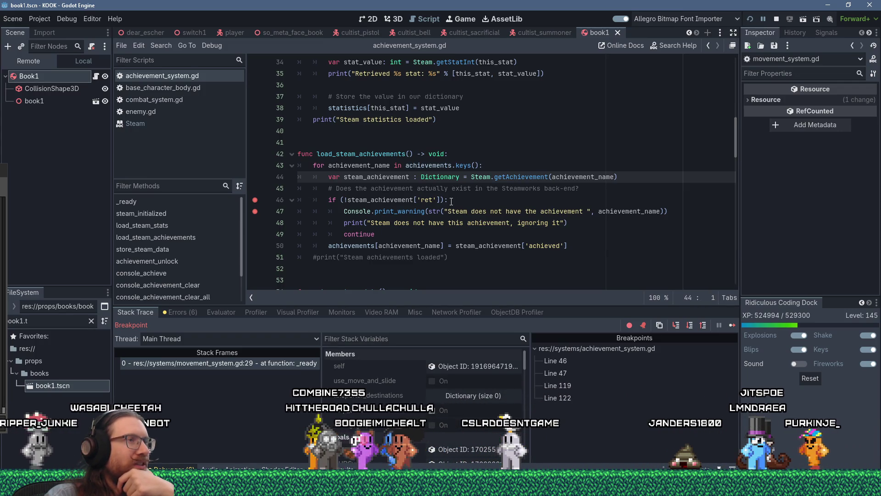
pyautogui.moveTo(514, 177)
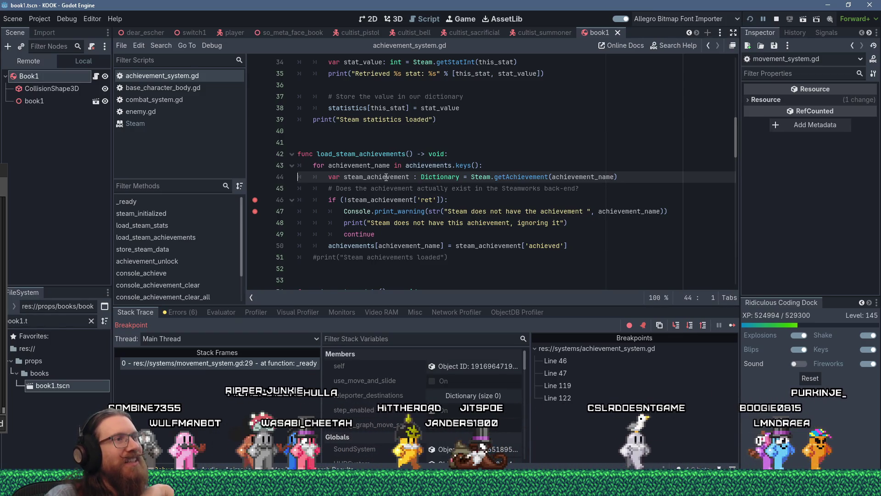
pyautogui.click(256, 200)
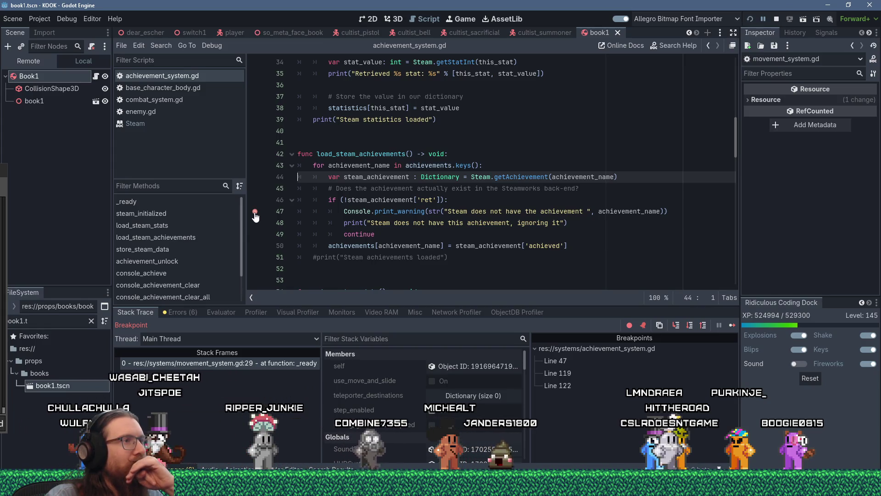
pyautogui.click(256, 202)
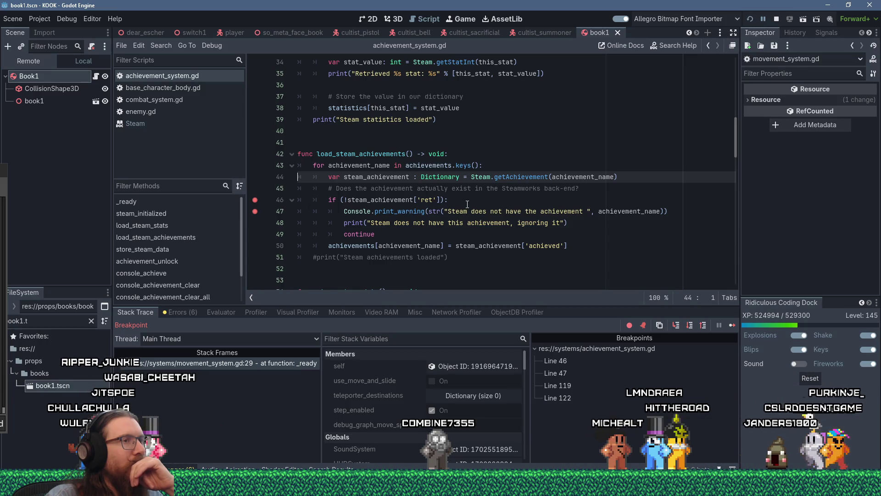
pyautogui.click(576, 224)
pyautogui.press('Return')
pyautogui.write('breakpoint')
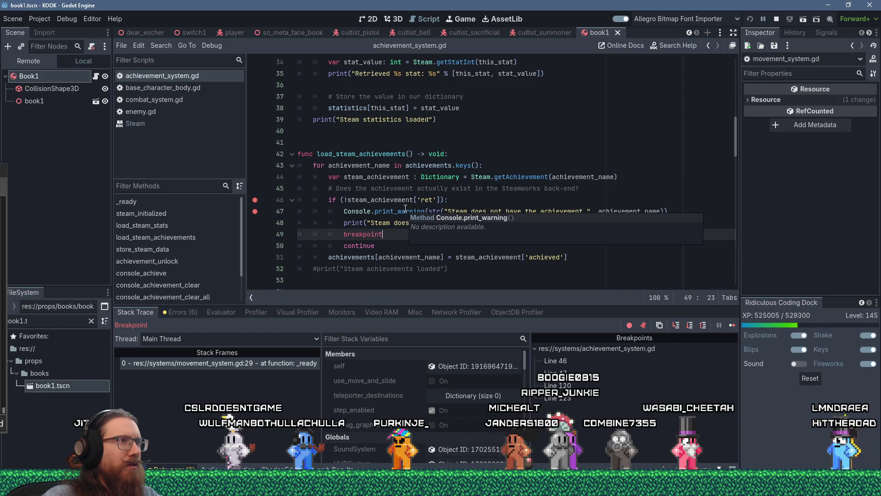
# Place the caret at the end of line 46 and restart the game with the updated script
pyautogui.click(483, 200)
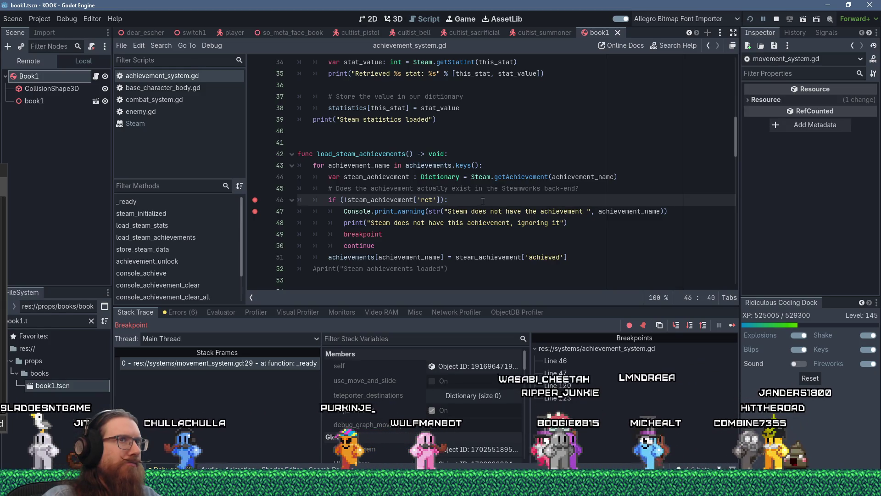
pyautogui.click(751, 18)
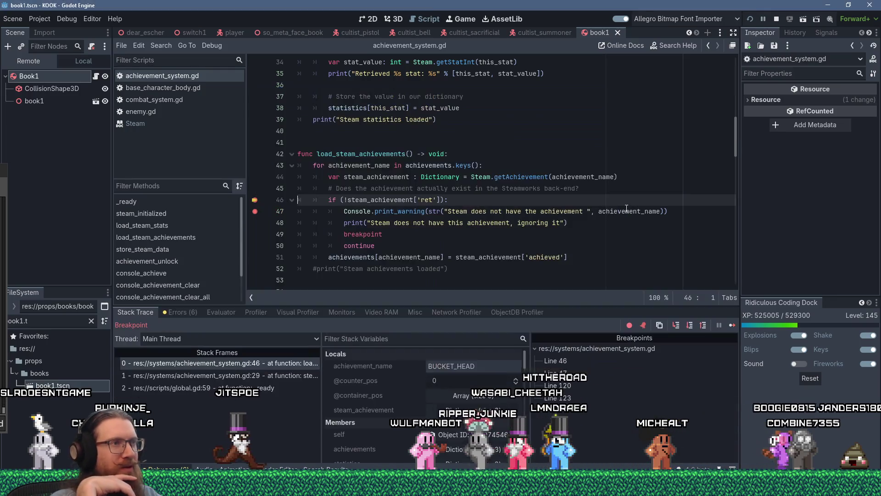
pyautogui.moveTo(627, 208)
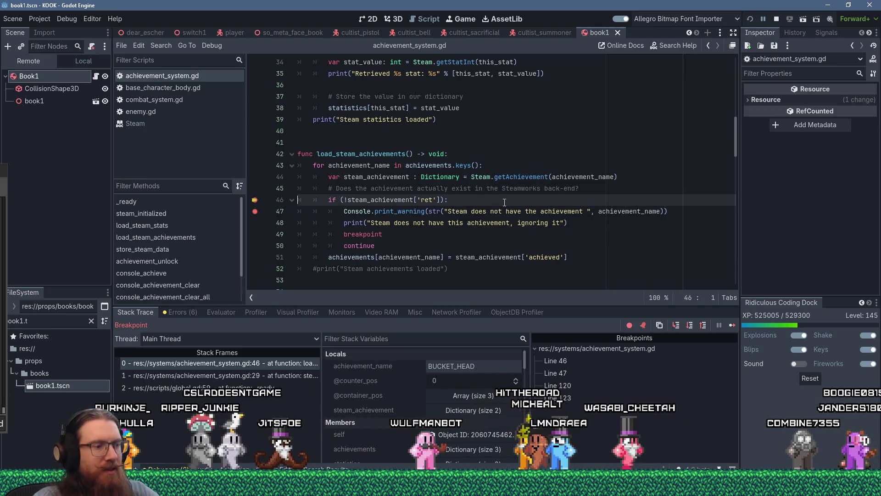
pyautogui.press('F10')
pyautogui.click(732, 325)
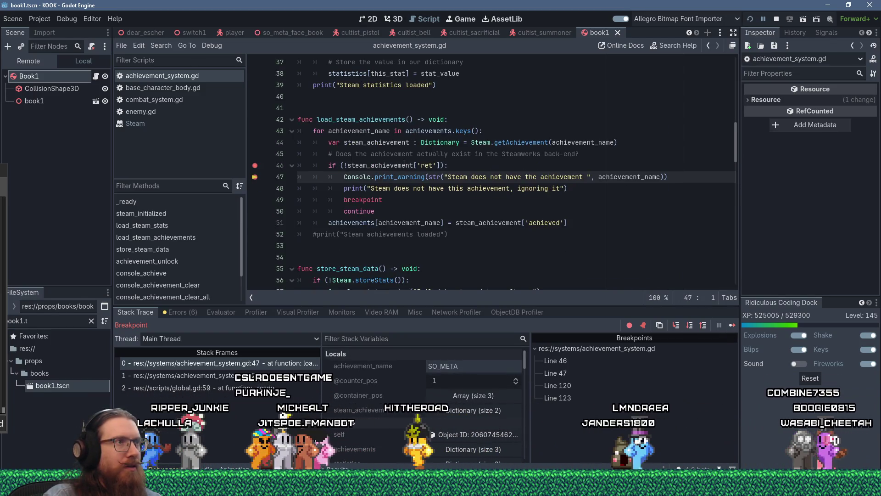
pyautogui.moveTo(405, 164)
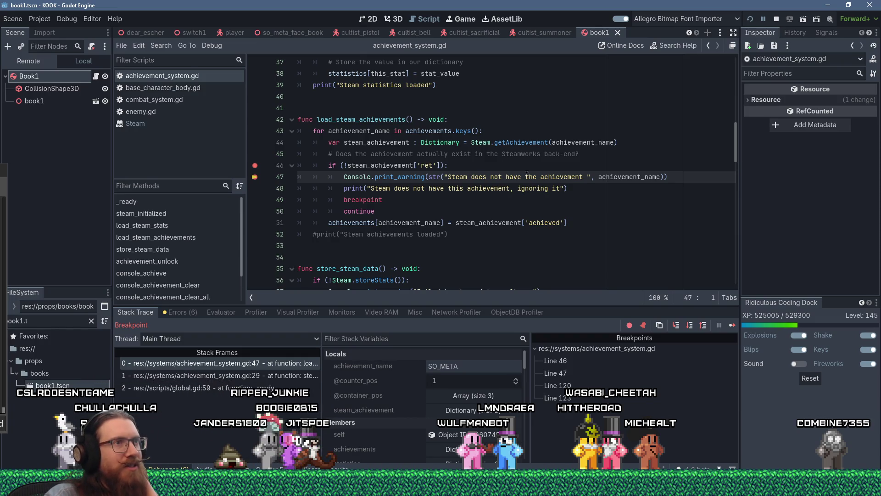
pyautogui.moveTo(531, 142)
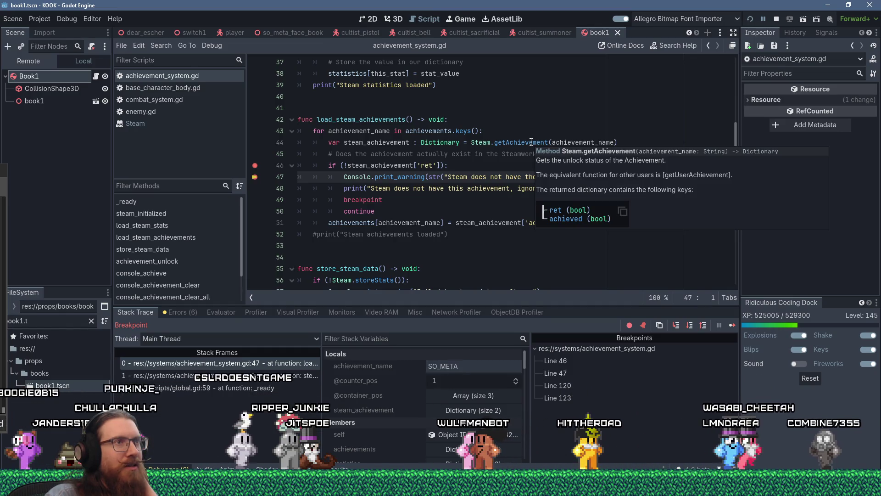
pyautogui.doubleClick(531, 142)
pyautogui.moveTo(472, 142); pyautogui.dragTo(554, 138)
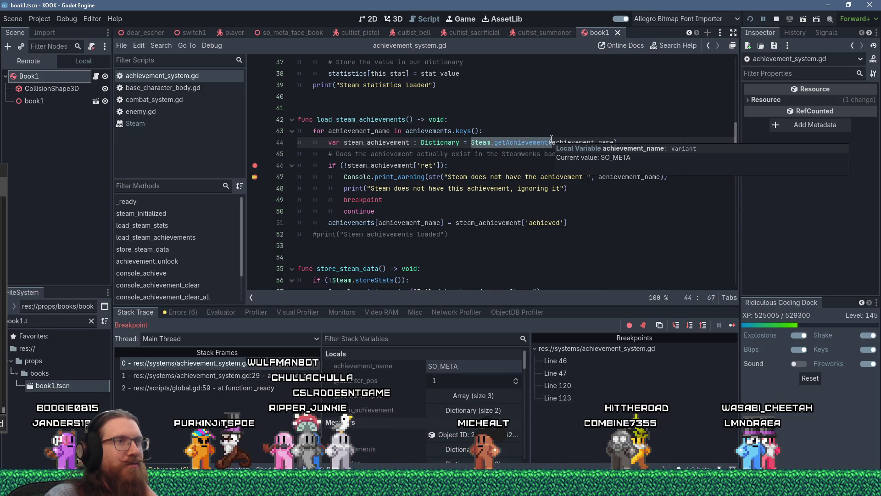
# Clear the getAchievement selection and value popup, then open a new blank tab in Firefox
pyautogui.click(493, 166)
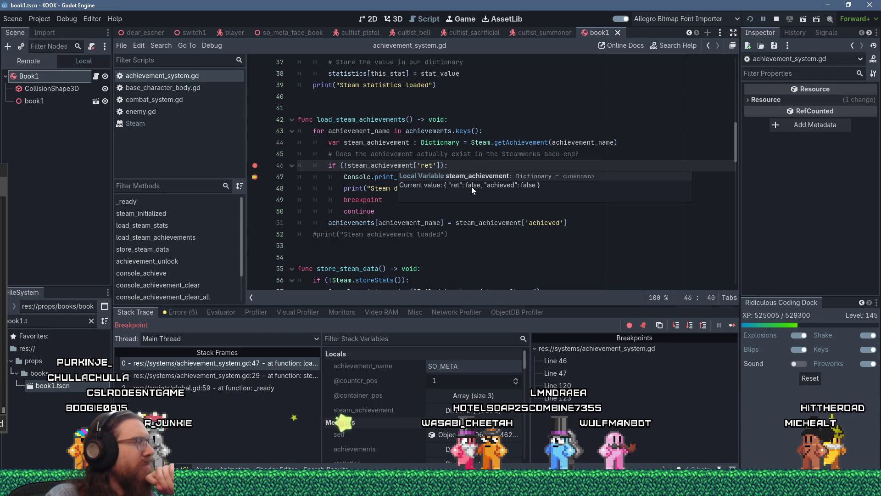
pyautogui.click(407, 155)
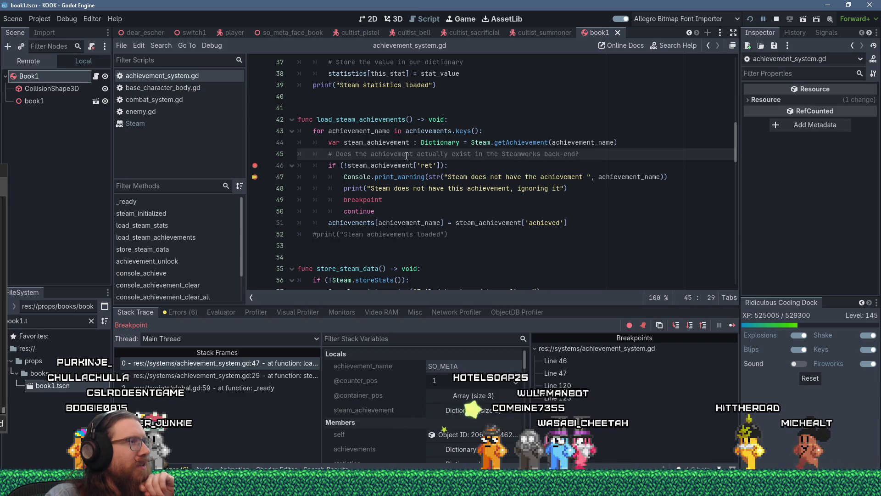
pyautogui.moveTo(440, 494)
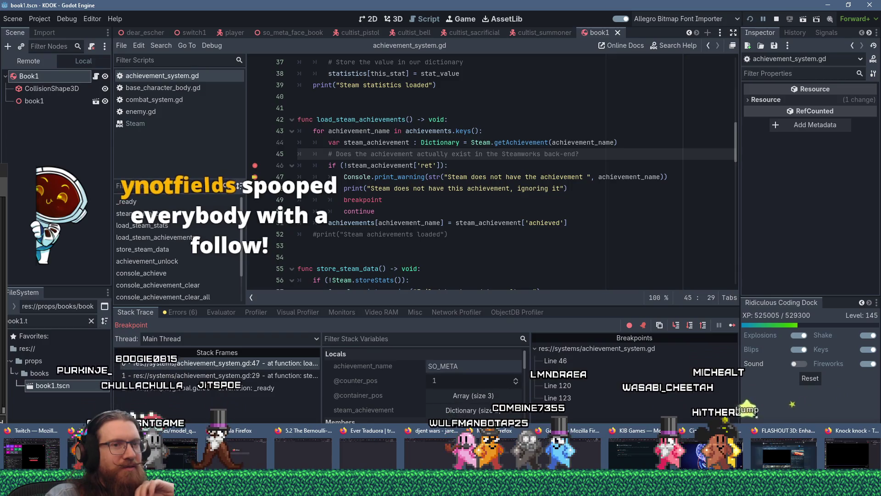
pyautogui.click(780, 456)
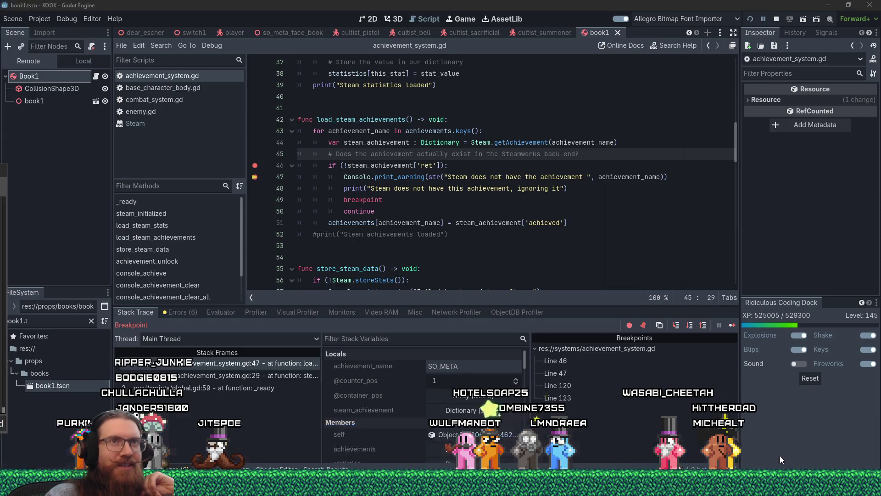
pyautogui.click(852, 25)
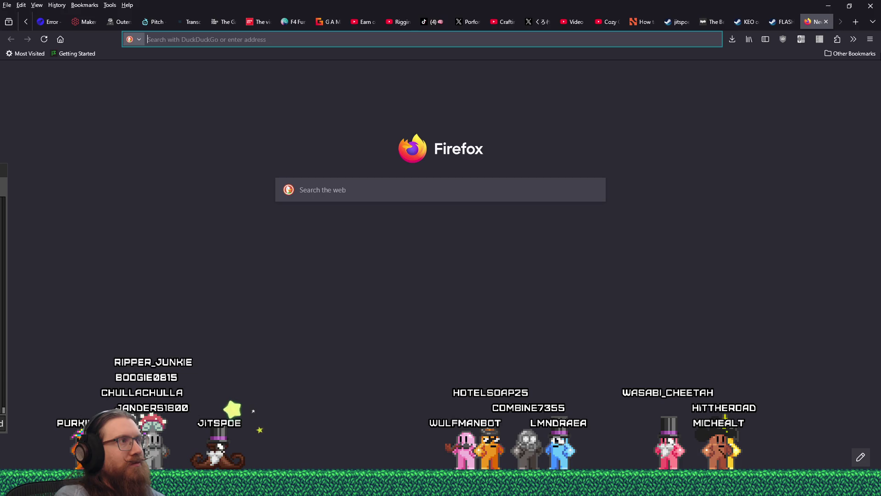
# Search the web for 'steam api achievements new achievement not working'
pyautogui.write('steamcommunity.com/')
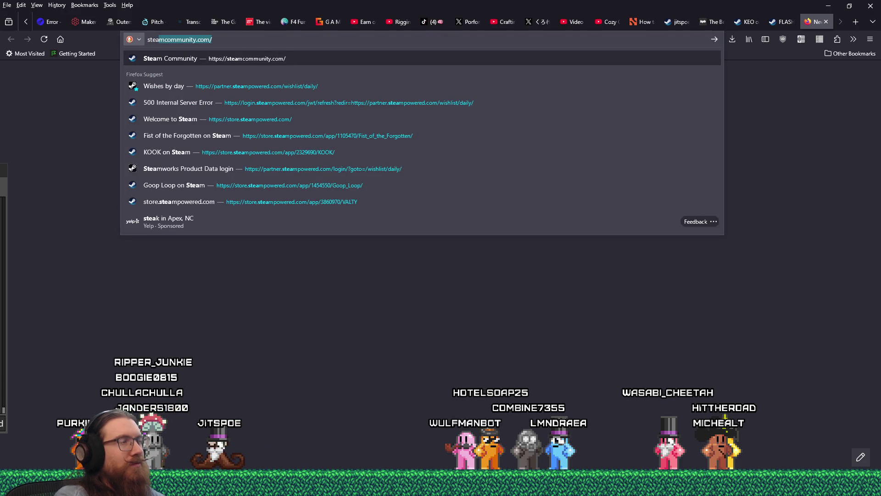
pyautogui.write(' api achie')
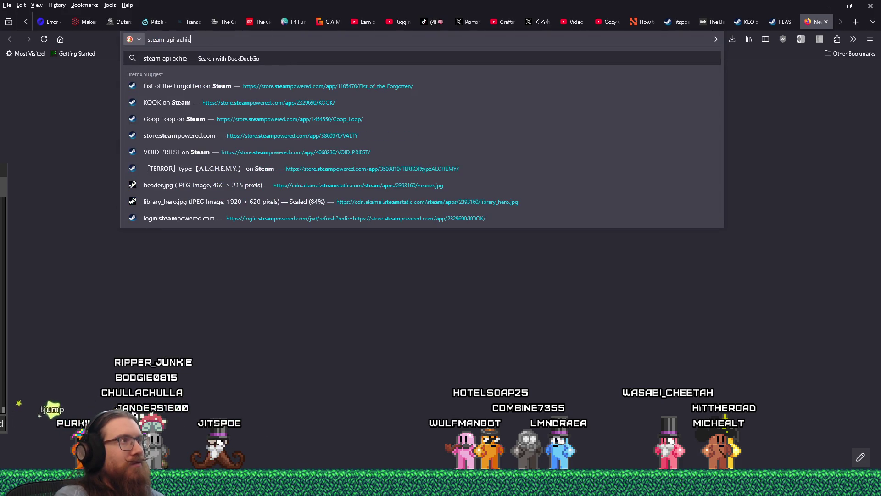
pyautogui.write('vements ')
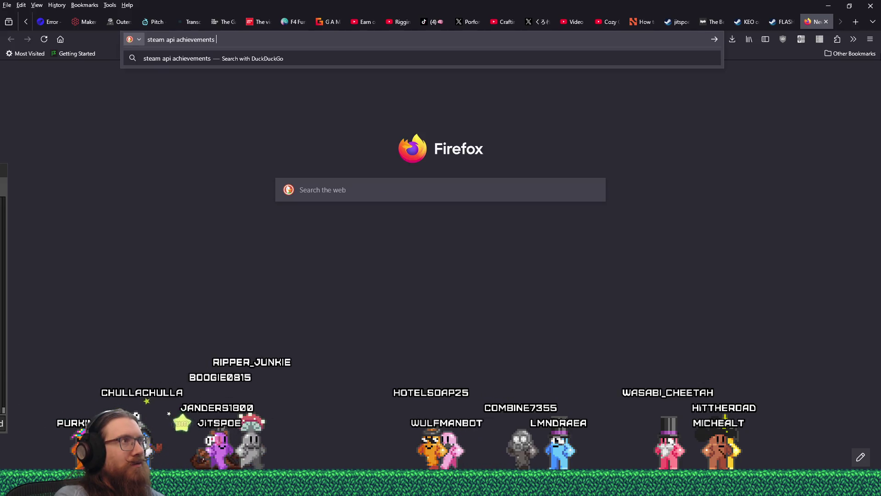
pyautogui.write('not upda')
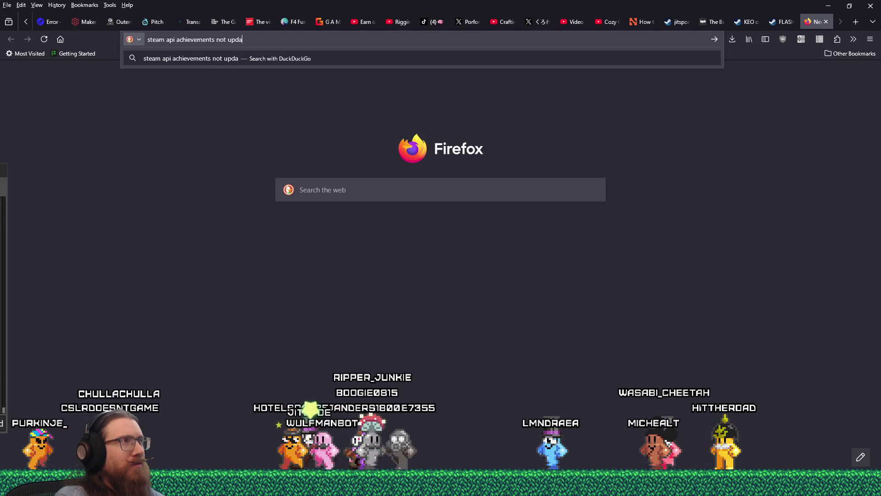
pyautogui.press('BackSpace')
pyautogui.press('BackSpace')
pyautogui.press('BackSpace')
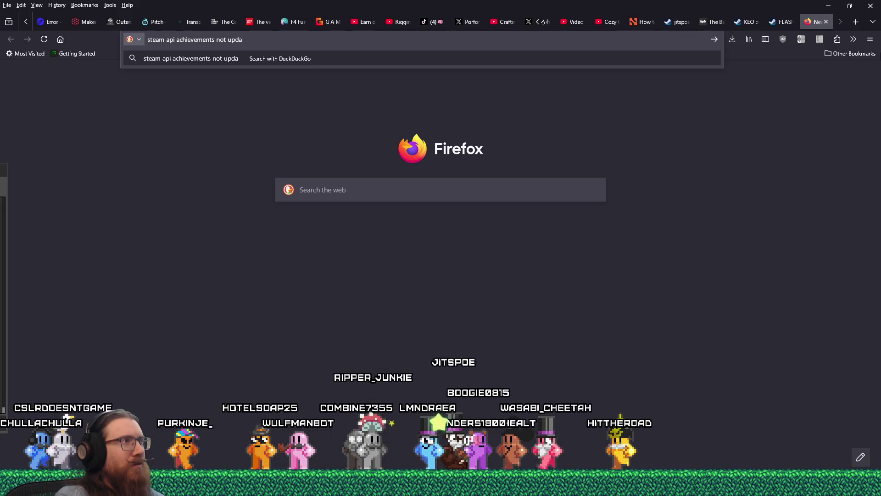
pyautogui.press('BackSpace')
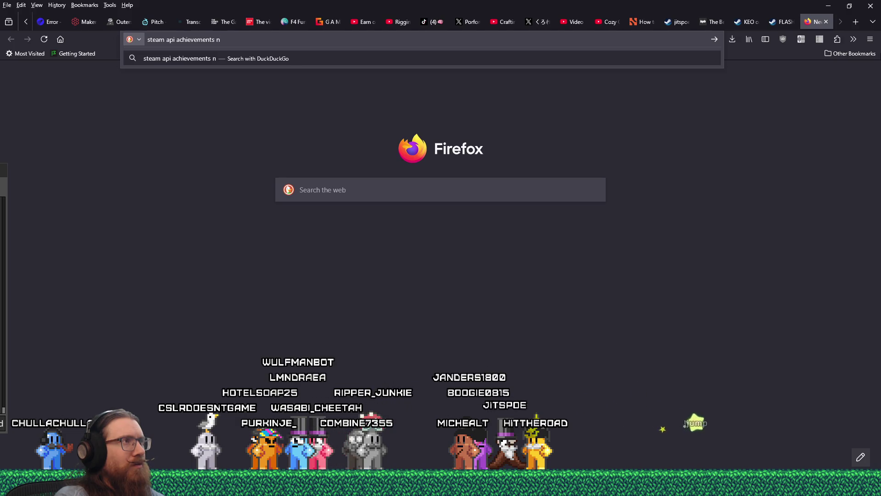
pyautogui.write('ew achievement not working')
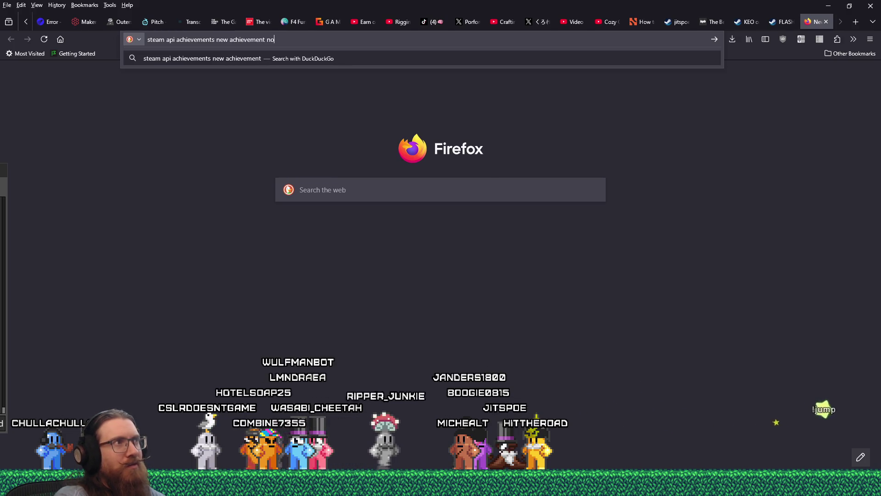
pyautogui.press('Return')
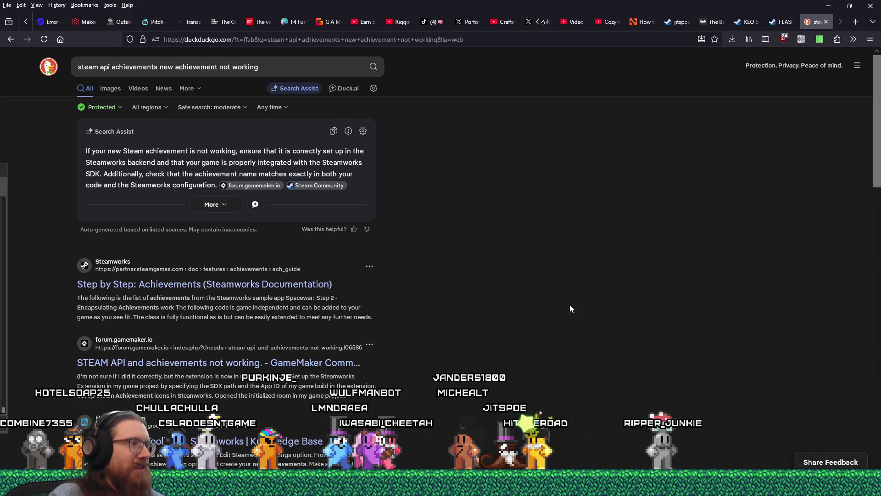
# Open the Steamworks Step by Step: Achievements guide and scroll down to its RequestStats() section
pyautogui.click(316, 285)
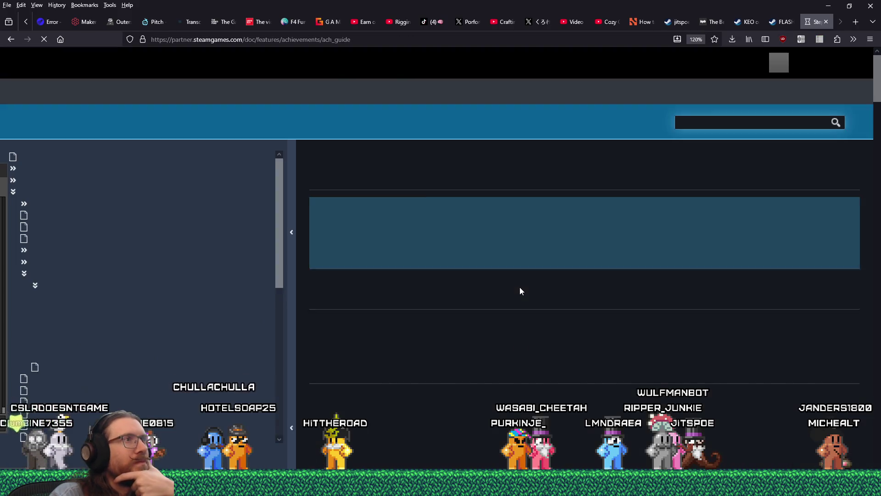
pyautogui.scroll(-10, 520, 282)
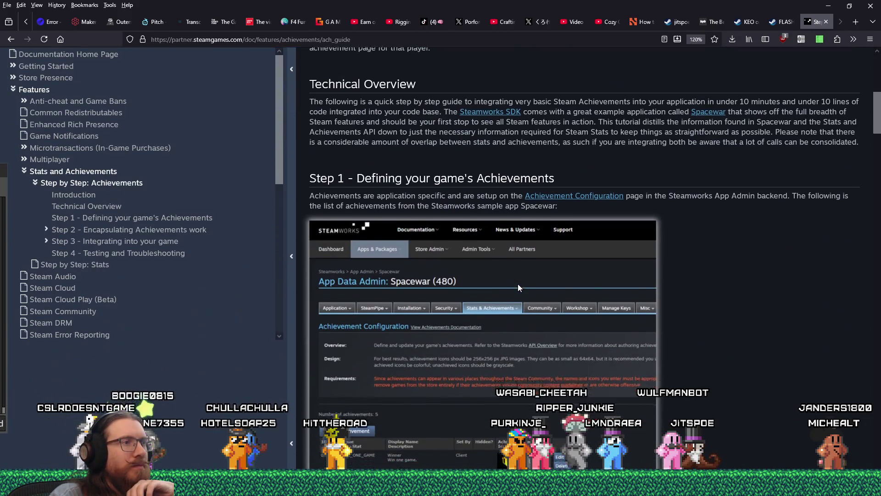
pyautogui.scroll(-2, 518, 288)
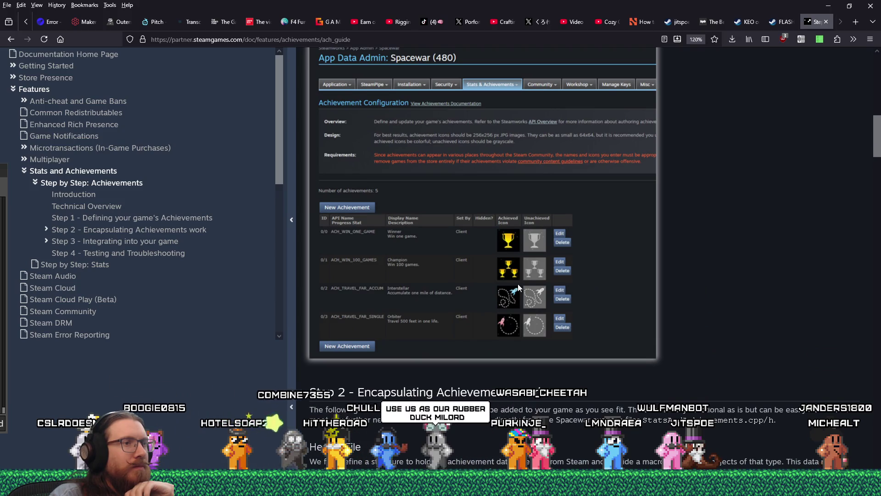
pyautogui.scroll(-1, 519, 288)
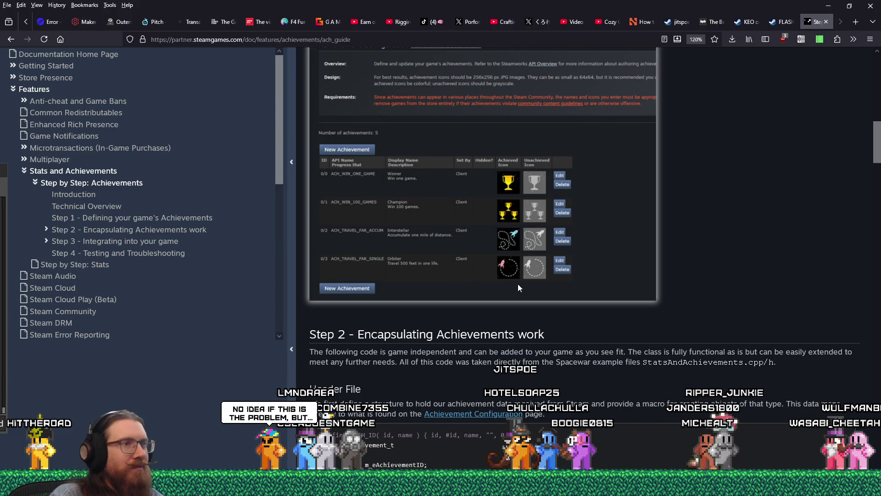
pyautogui.scroll(-3, 518, 284)
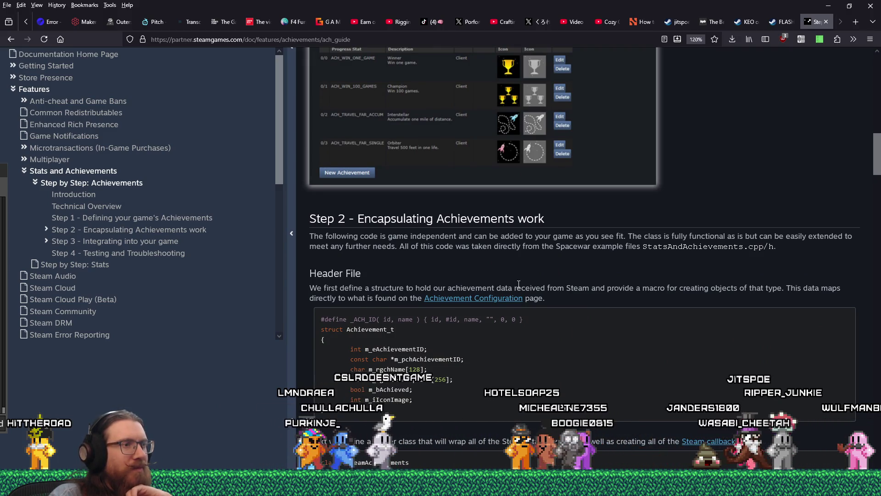
pyautogui.scroll(-3, 519, 284)
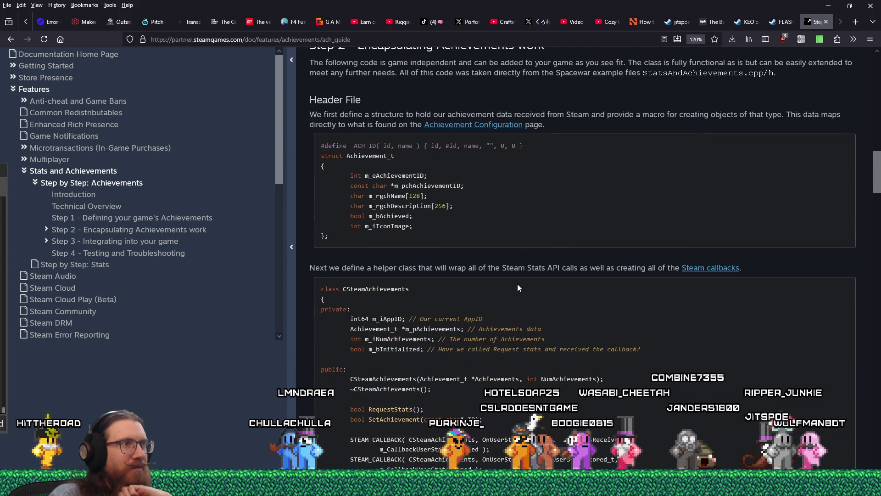
pyautogui.scroll(3, 517, 284)
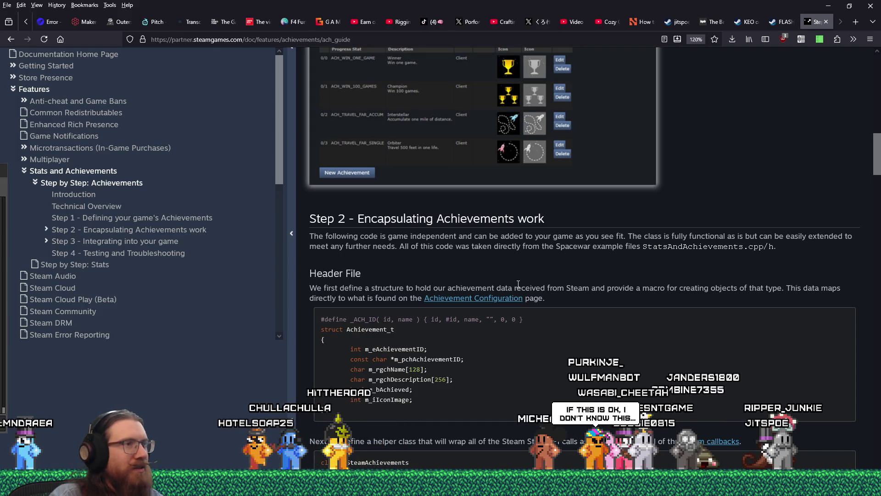
pyautogui.scroll(-1, 518, 285)
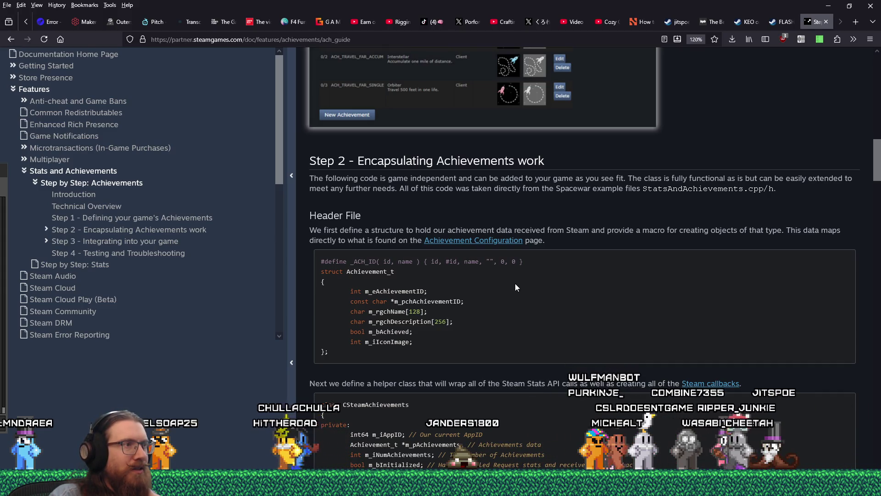
pyautogui.scroll(-4, 515, 287)
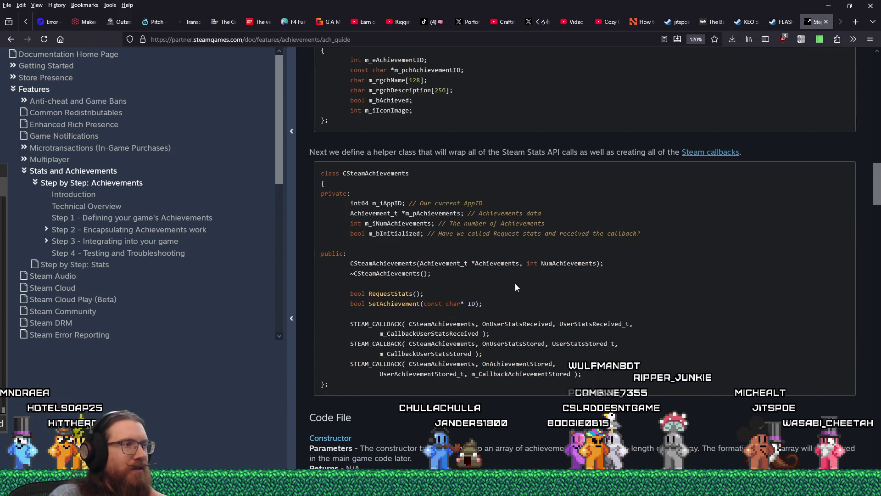
pyautogui.scroll(-6, 515, 287)
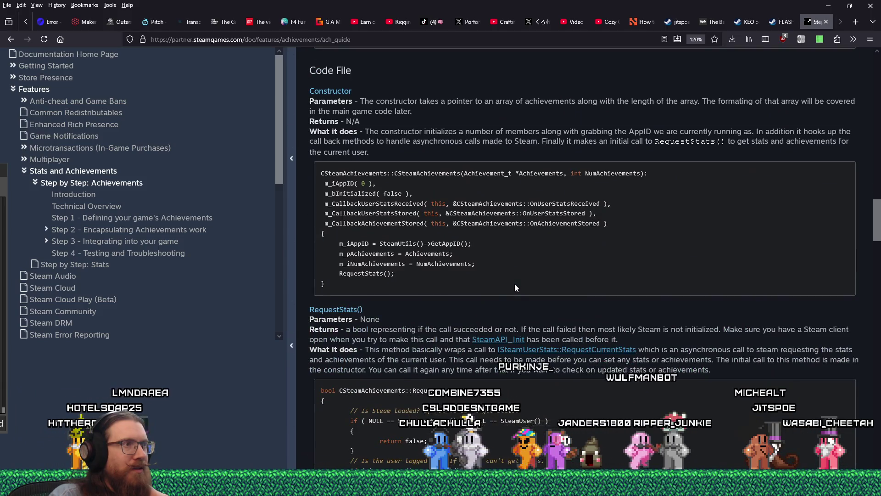
pyautogui.scroll(-2, 515, 287)
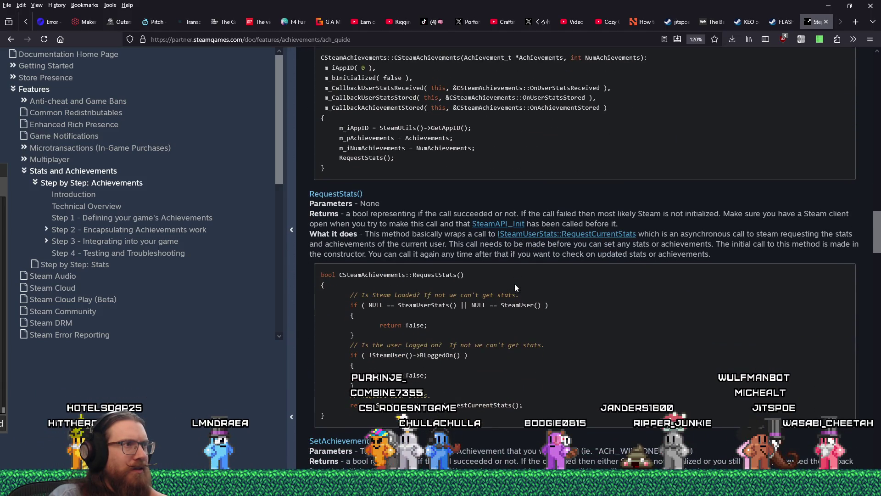
pyautogui.scroll(-1, 515, 287)
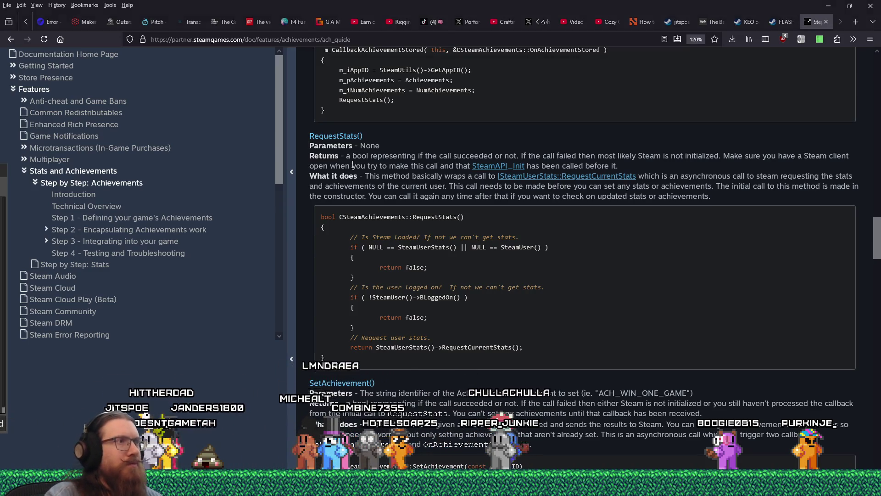
# Try a Steam.requestUserStats() line after line 28 in steam_initialized, then delete it again
pyautogui.hotkey('alt', 'Tab')
pyautogui.scroll(12, 423, 194)
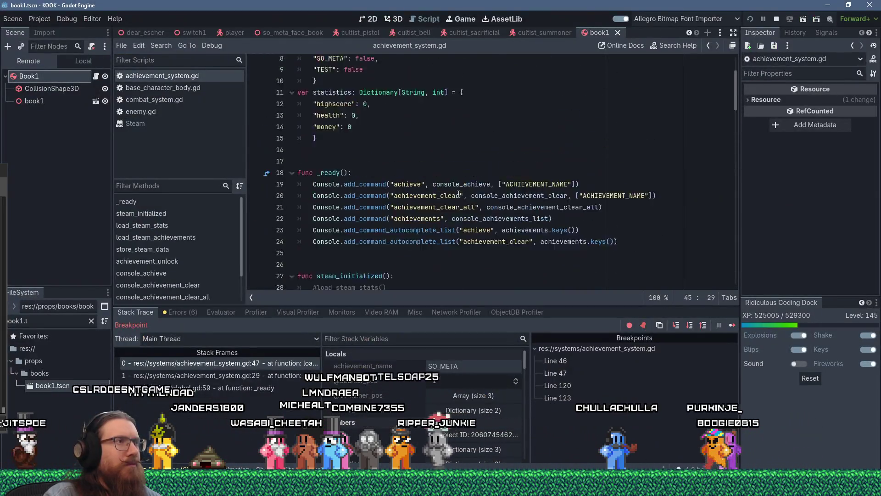
pyautogui.scroll(-5, 459, 194)
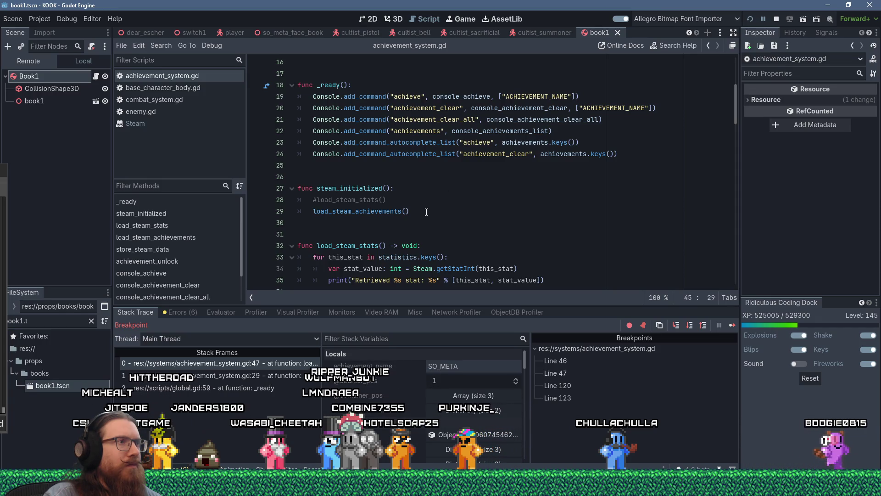
pyautogui.click(413, 197)
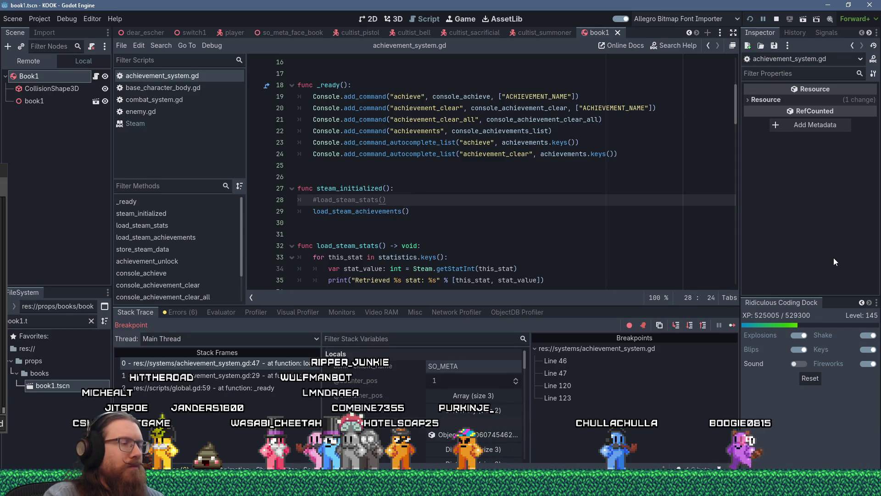
pyautogui.press('Return')
pyautogui.write('Steam')
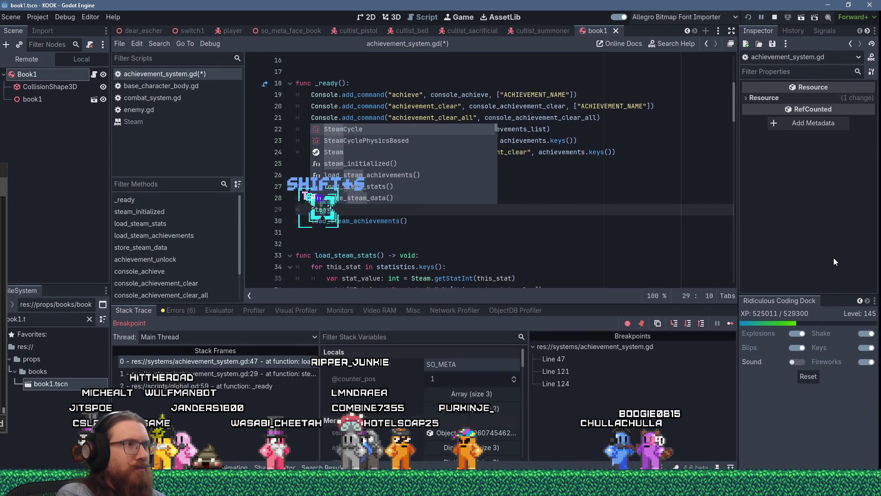
pyautogui.write('.requestStat')
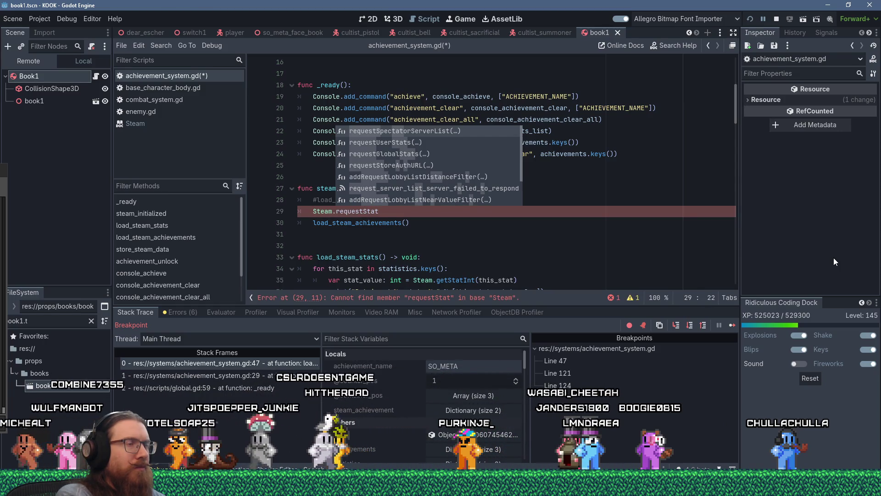
pyautogui.write('s')
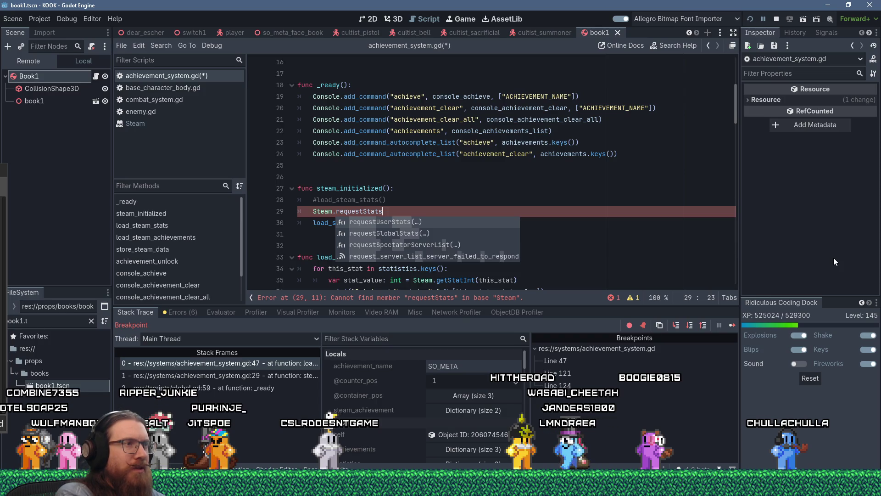
pyautogui.press('Return')
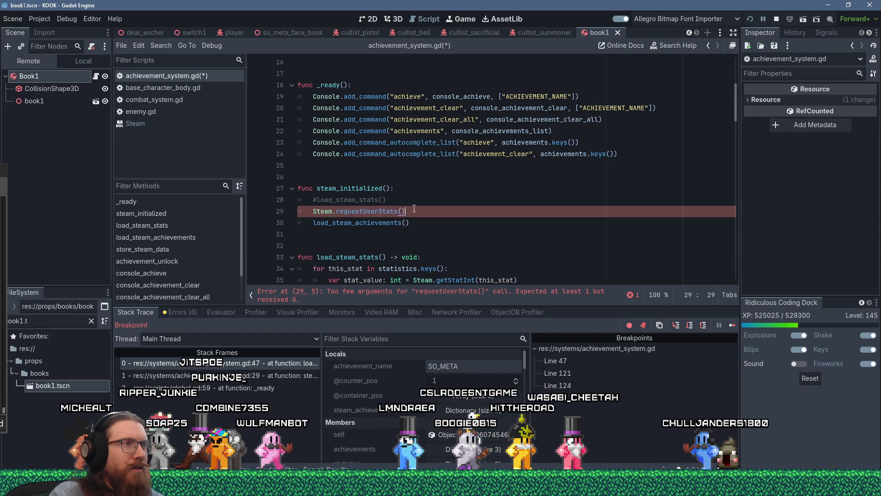
pyautogui.hotkey('ctrl', 'shift', 'k')
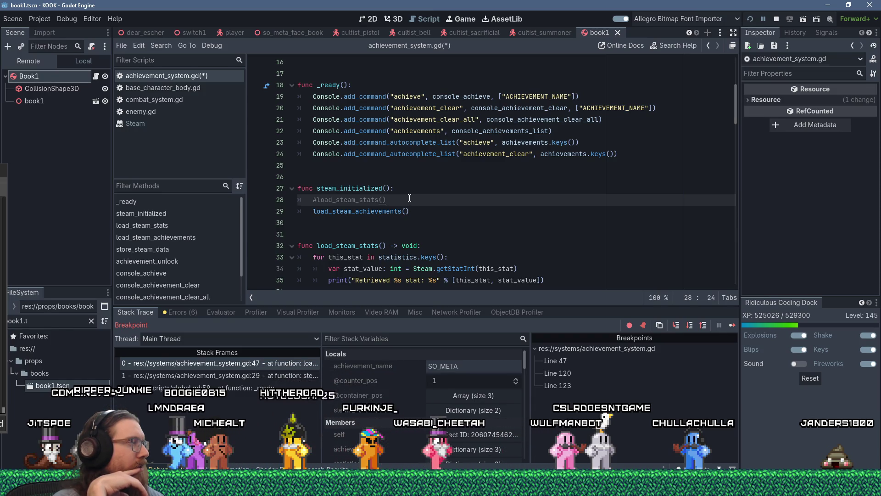
pyautogui.hotkey('alt', 'Tab')
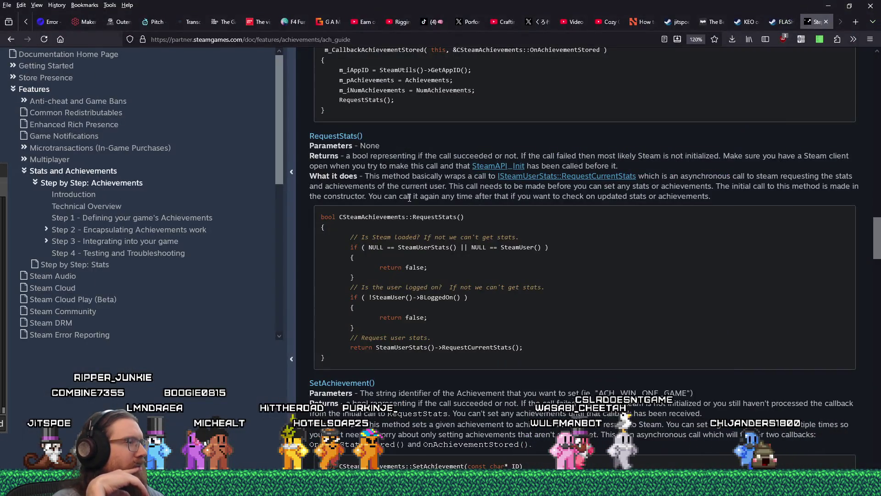
# Scroll the Steamworks achievements guide down to OnUserStatsReceived, then enlarge the Imgur achievement-code screenshot
pyautogui.scroll(-3, 409, 198)
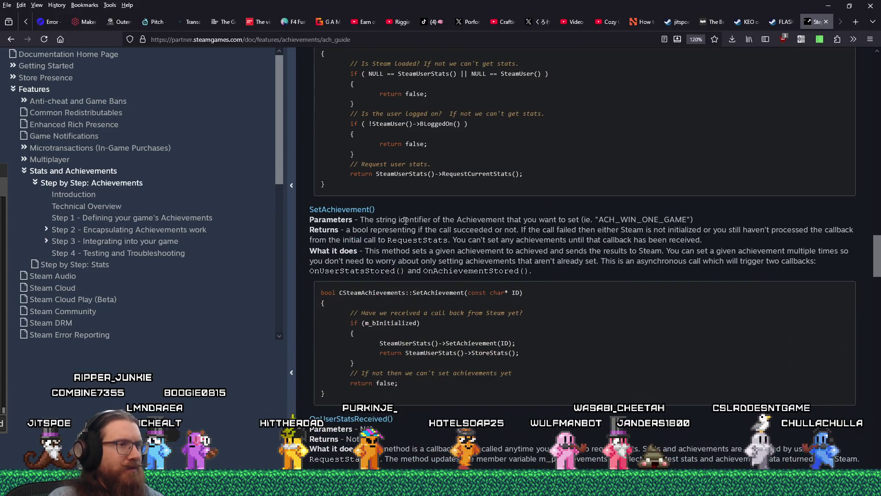
pyautogui.scroll(-3, 406, 221)
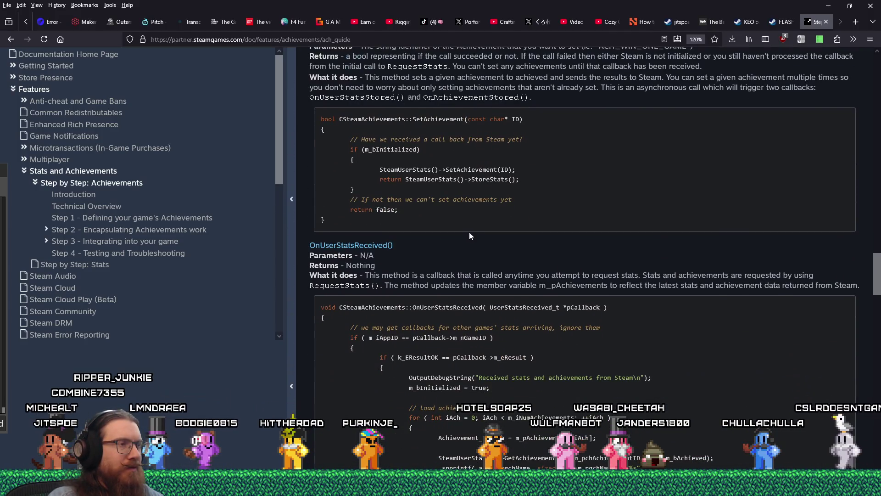
pyautogui.scroll(-1, 470, 236)
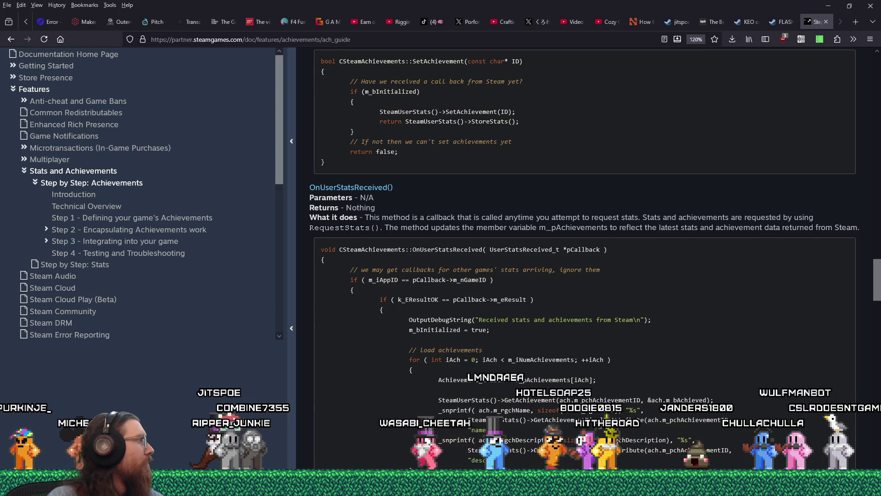
pyautogui.hotkey('alt', 'Tab')
pyautogui.click(485, 323)
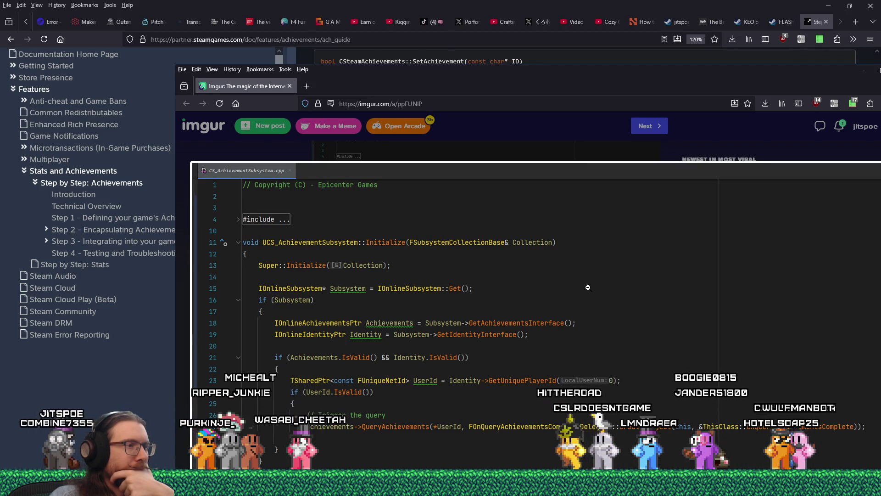
# Reposition the Imgur screenshot window to read the code, then return to the docs and Godot
pyautogui.moveTo(467, 73); pyautogui.dragTo(360, 14)
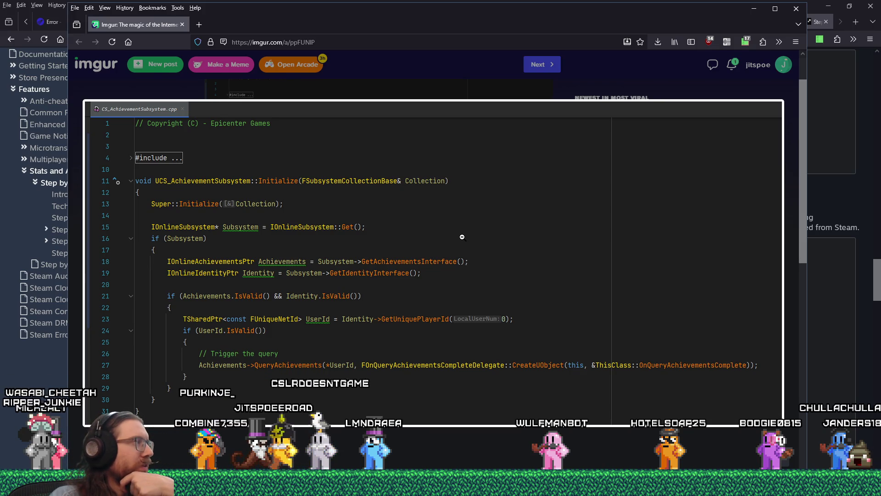
pyautogui.hotkey('alt', 'Tab')
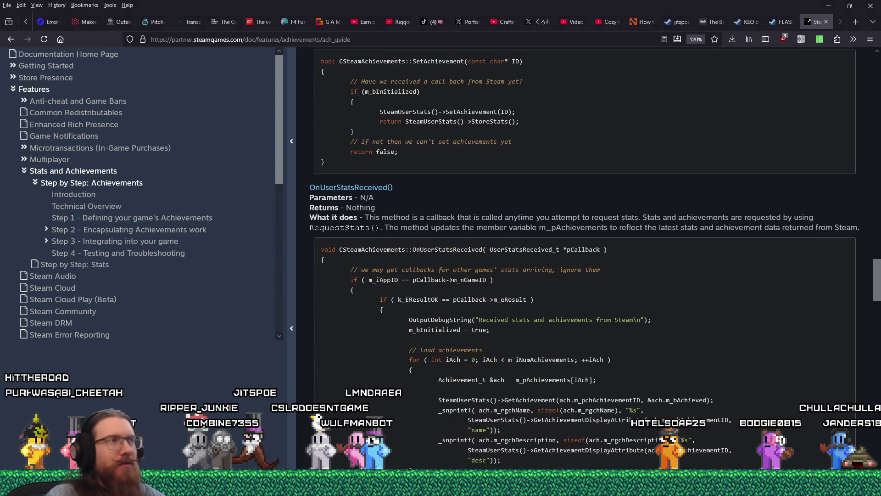
pyautogui.hotkey('alt', 'Tab')
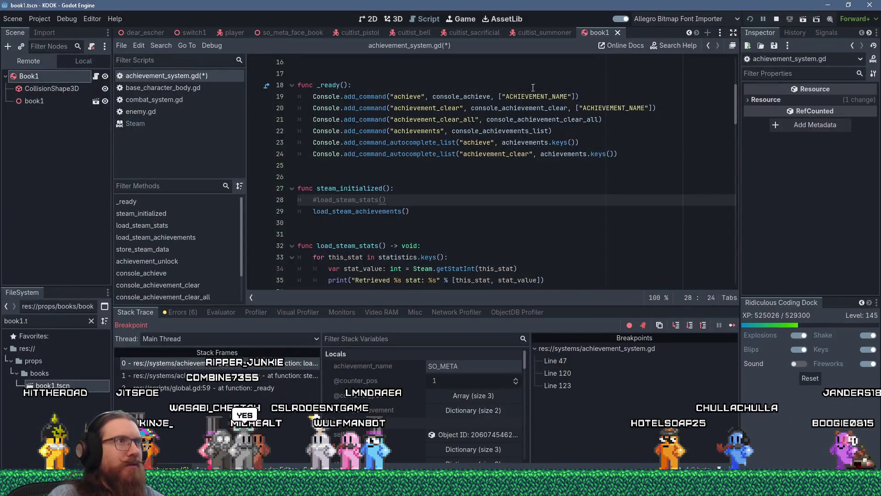
# Search Godot's help for "achieveme" and browse clearAchievement, getAchievement, getAchievementIcon, then close it
pyautogui.click(684, 48)
pyautogui.write('query')
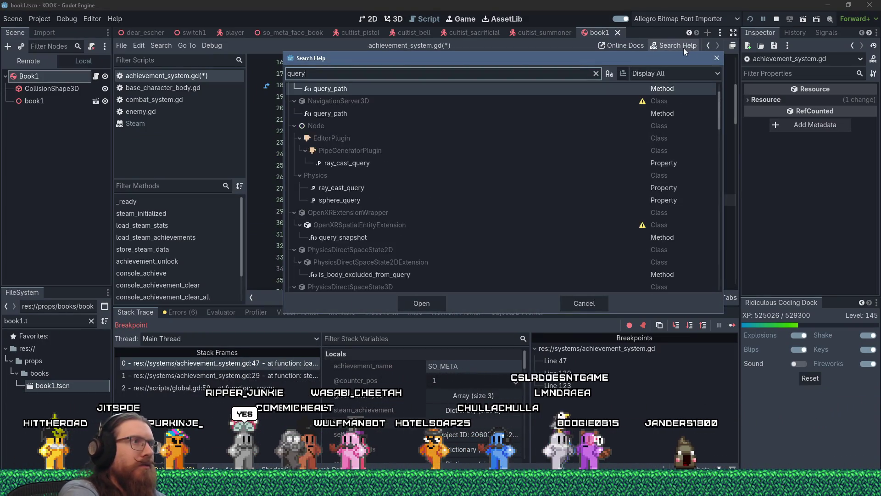
pyautogui.write('a')
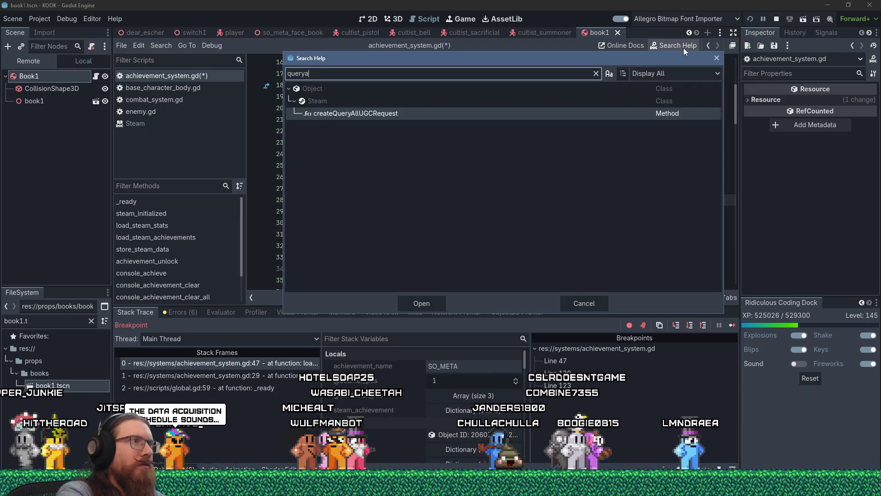
pyautogui.press('BackSpace')
pyautogui.press('BackSpace')
pyautogui.press('BackSpace')
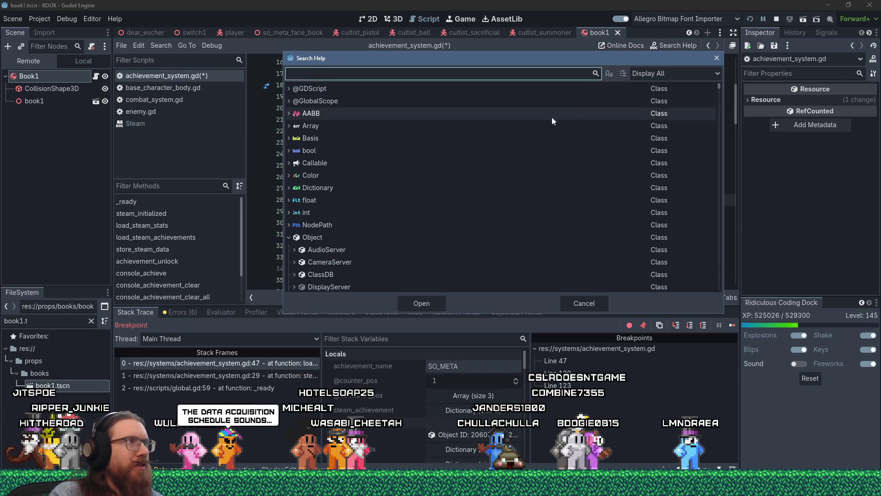
pyautogui.write('a')
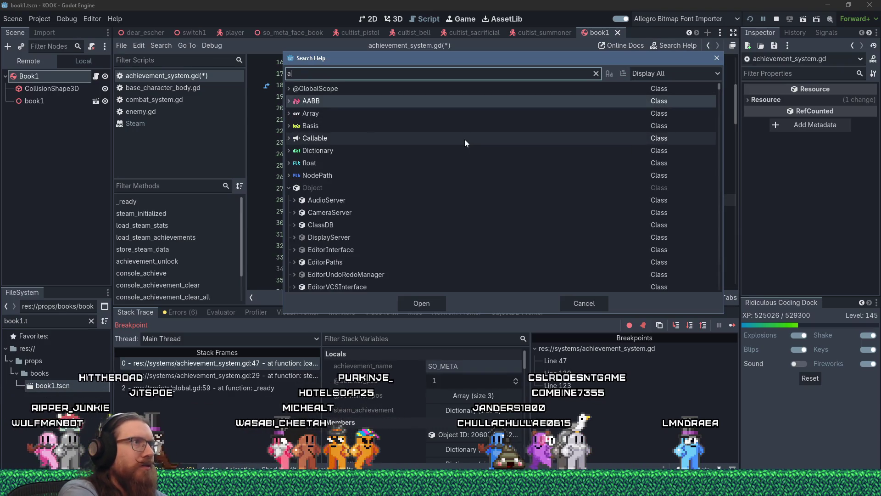
pyautogui.write('chieveme')
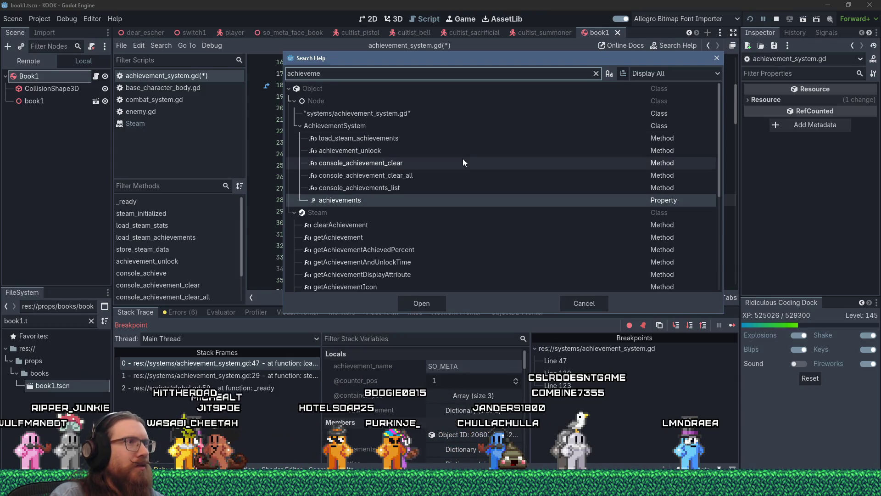
pyautogui.scroll(-1, 550, 213)
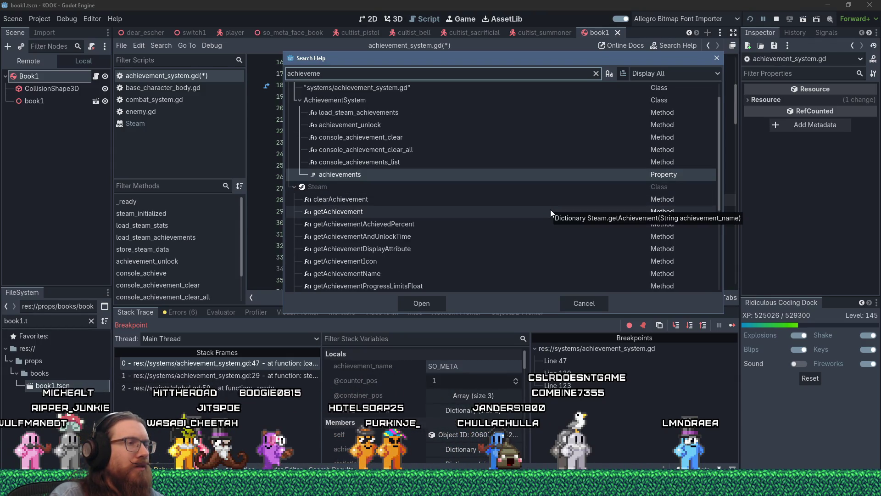
pyautogui.scroll(-1, 550, 211)
pyautogui.scroll(-2, 555, 214)
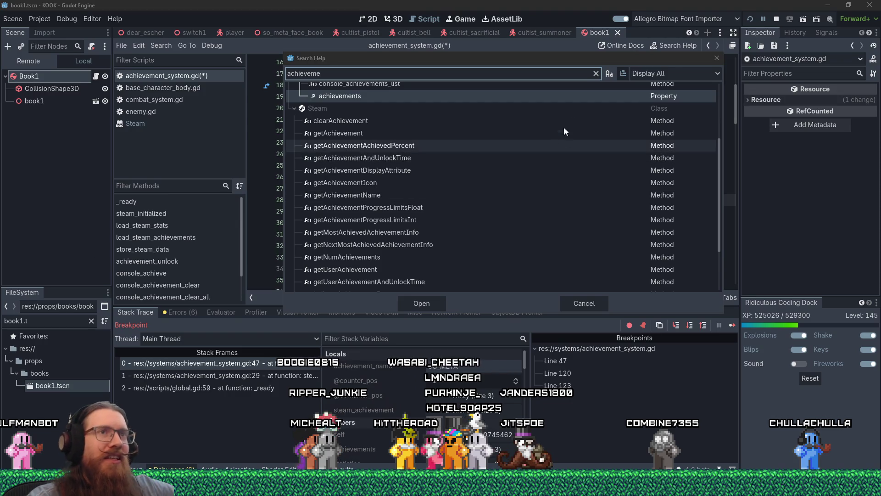
pyautogui.click(716, 58)
# Close every open script except achievement_system.gd
pyautogui.scroll(-12, 462, 243)
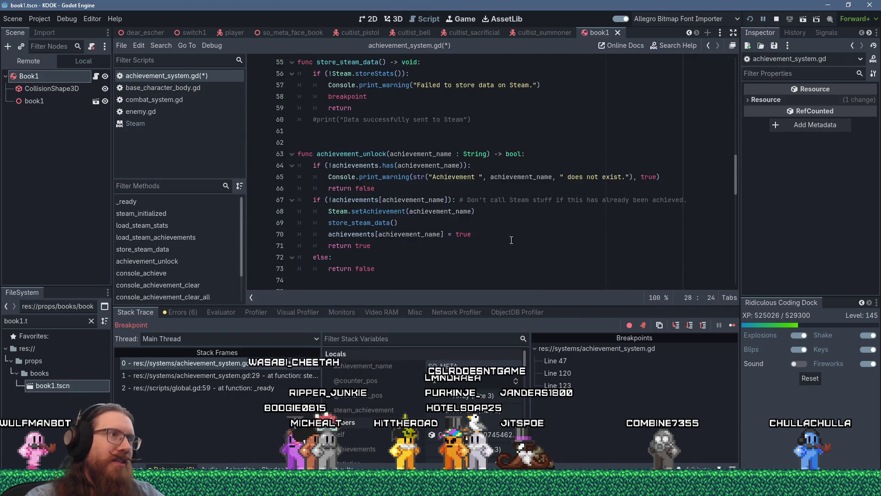
pyautogui.scroll(-6, 511, 242)
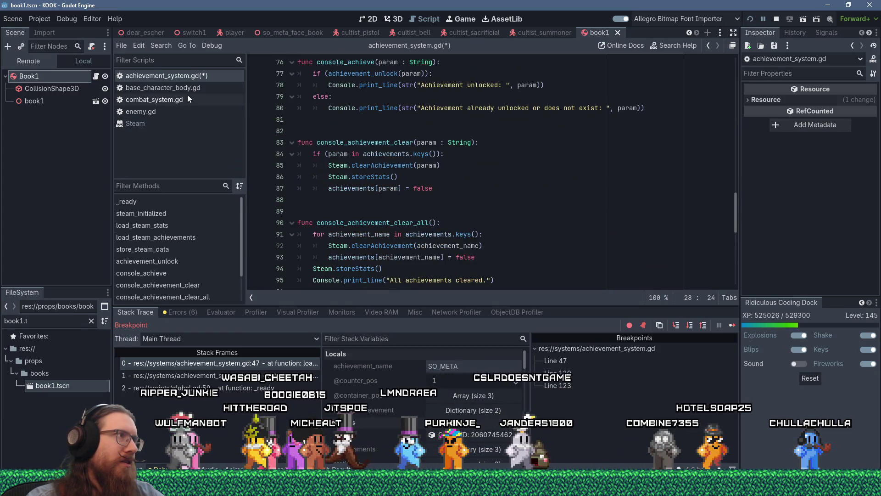
pyautogui.rightClick(189, 76)
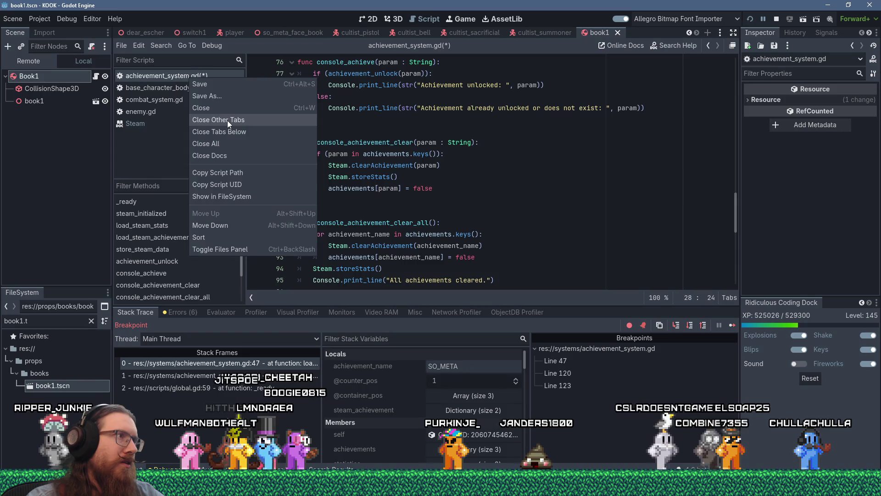
pyautogui.click(227, 120)
# Find the setAchievement call on line 68 and open its Steam class documentation
pyautogui.scroll(-2, 455, 248)
pyautogui.scroll(5, 456, 248)
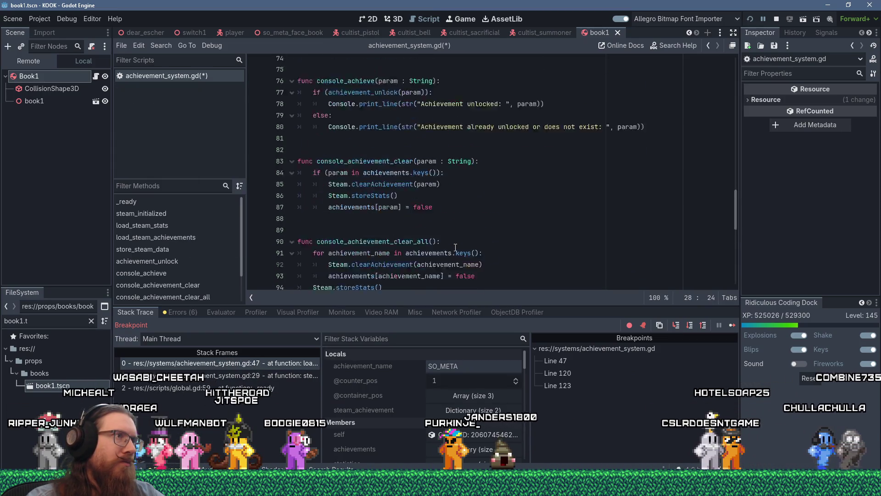
pyautogui.click(540, 190)
pyautogui.hotkey('ctrl', 'f')
pyautogui.write('setach')
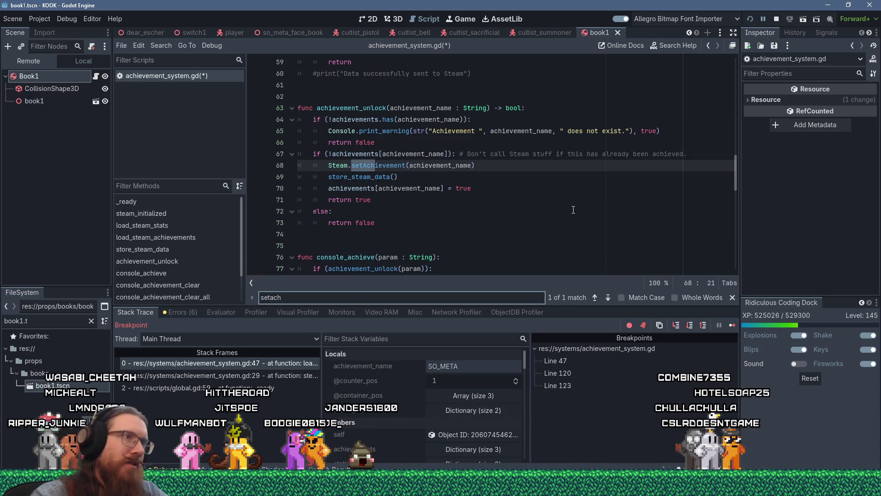
pyautogui.click(573, 209)
pyautogui.keyDown('ctrl'); pyautogui.click(394, 166); pyautogui.keyUp('ctrl')
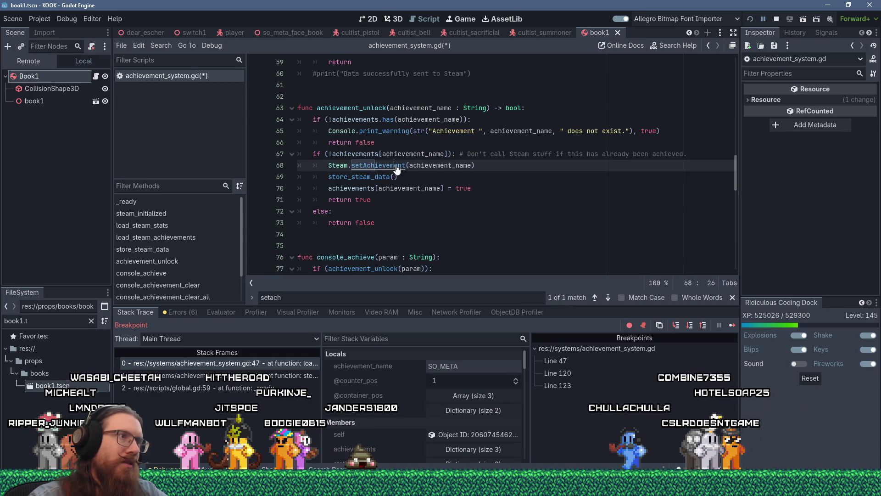
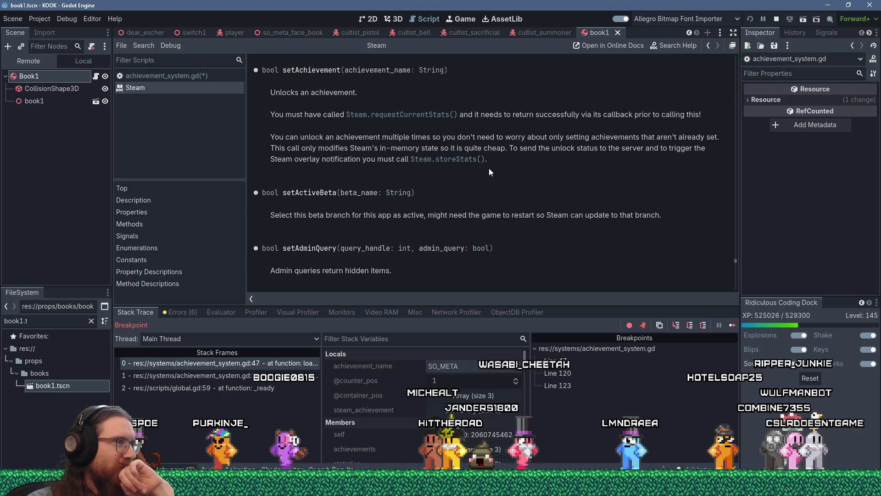
# Go back from the Steam help page to achievement_system.gd at its achievement_unlock function
pyautogui.scroll(-1, 489, 168)
pyautogui.scroll(2, 489, 165)
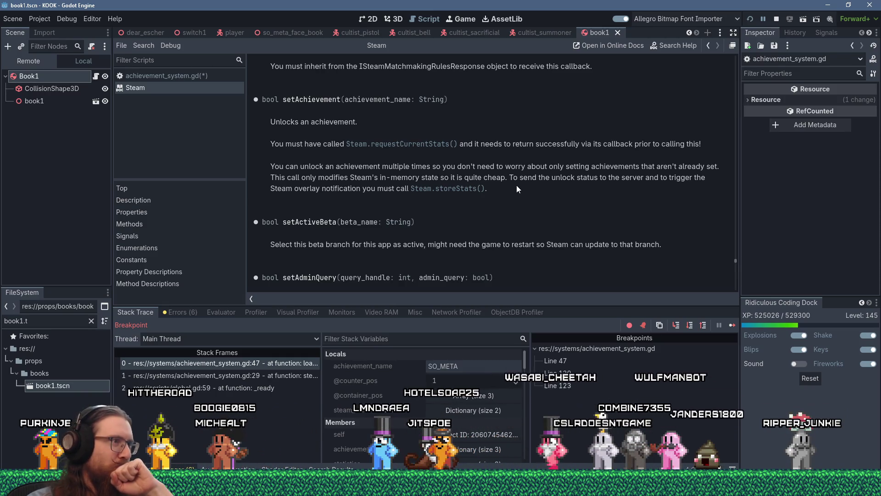
pyautogui.scroll(3, 517, 186)
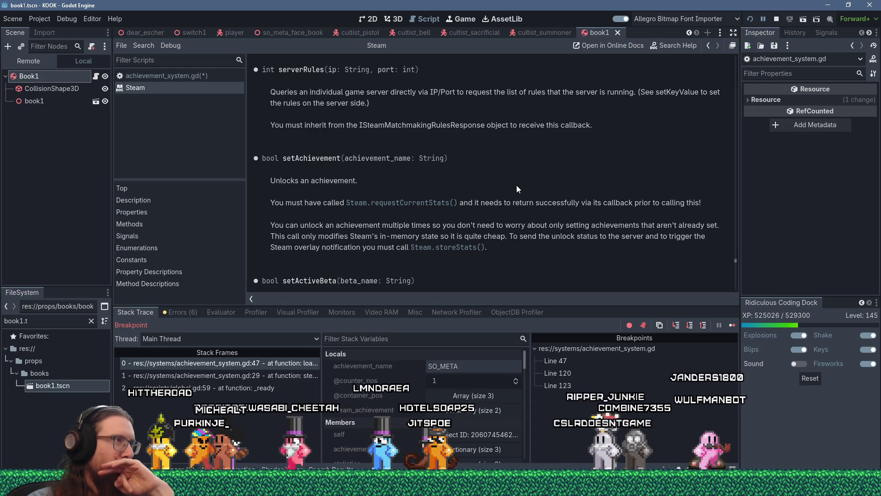
pyautogui.click(191, 74)
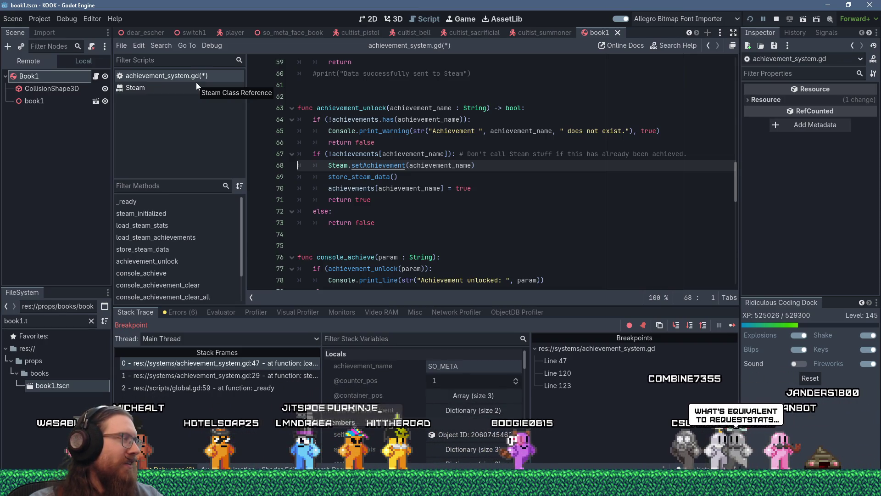
pyautogui.press('F1')
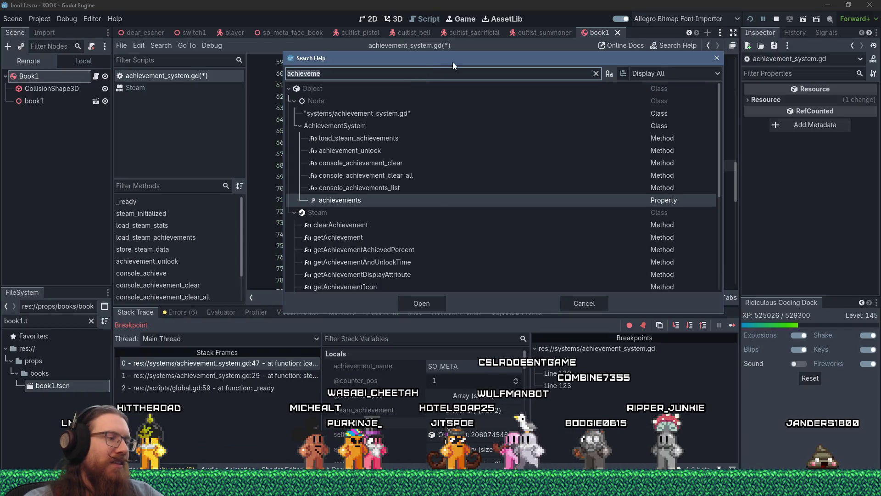
pyautogui.write('requestst')
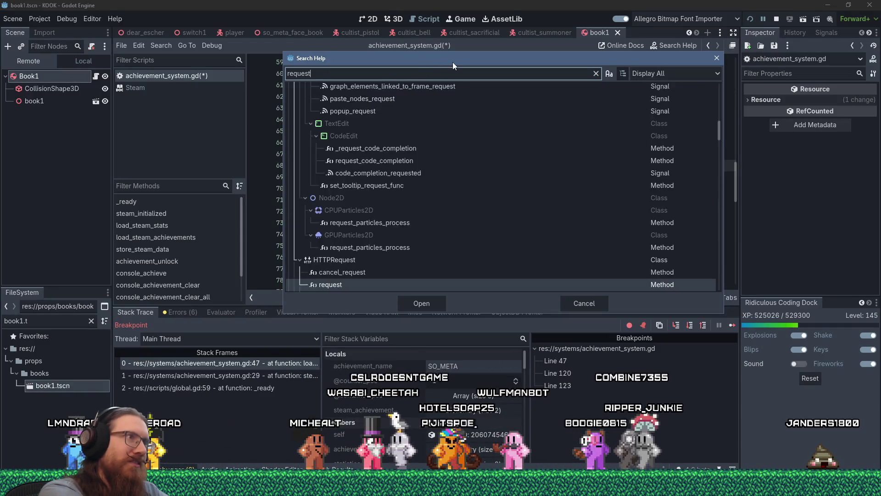
pyautogui.press('BackSpace')
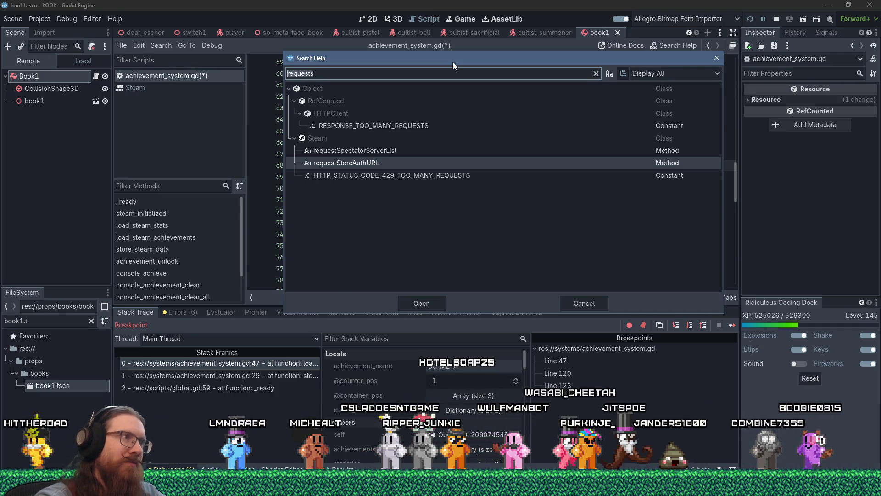
pyautogui.hotkey('ctrl', 'BackSpace')
pyautogui.click(717, 58)
pyautogui.scroll(-6, 616, 91)
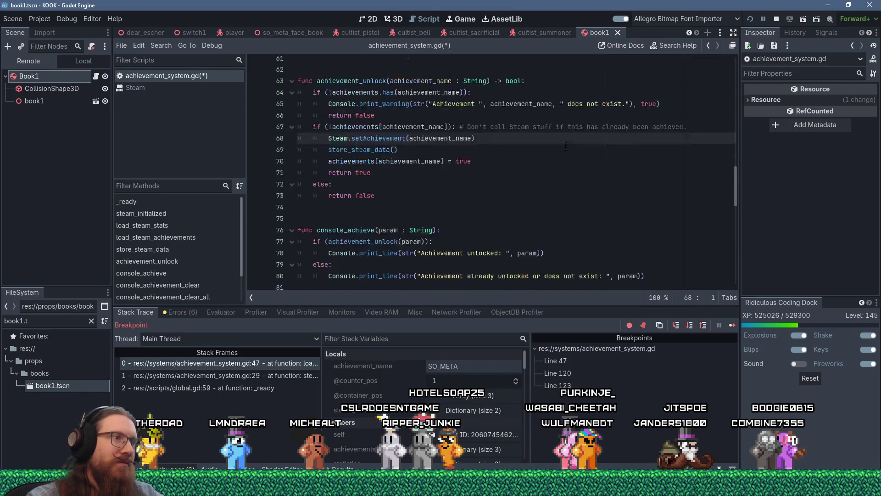
# Select getAchievement on line 44 and open its Steam documentation showing the ret and achieved keys
pyautogui.scroll(8, 561, 162)
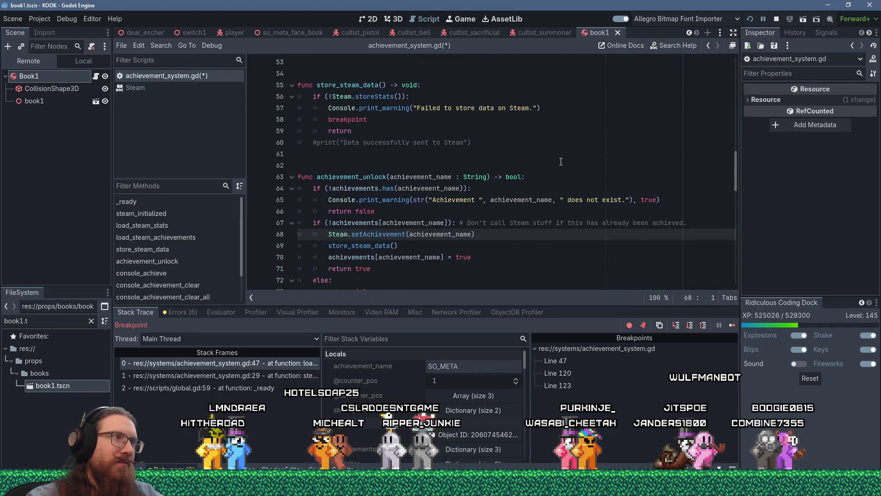
pyautogui.scroll(-15, 561, 162)
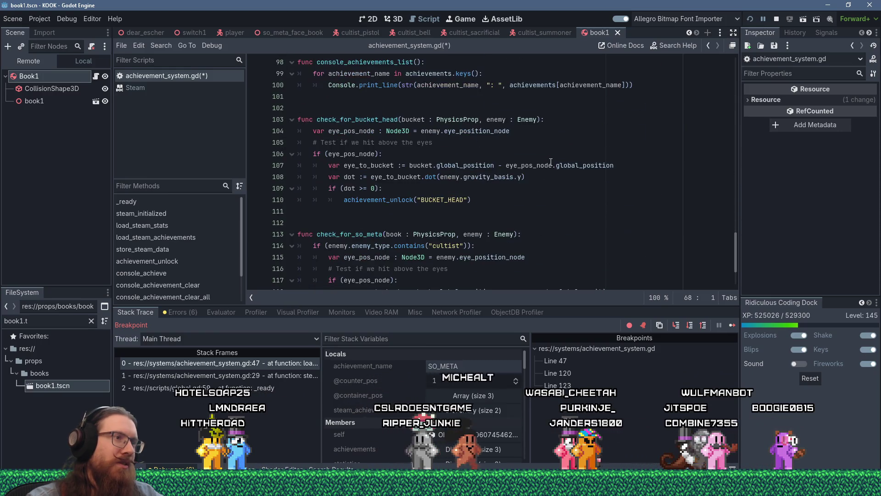
pyautogui.scroll(14, 551, 162)
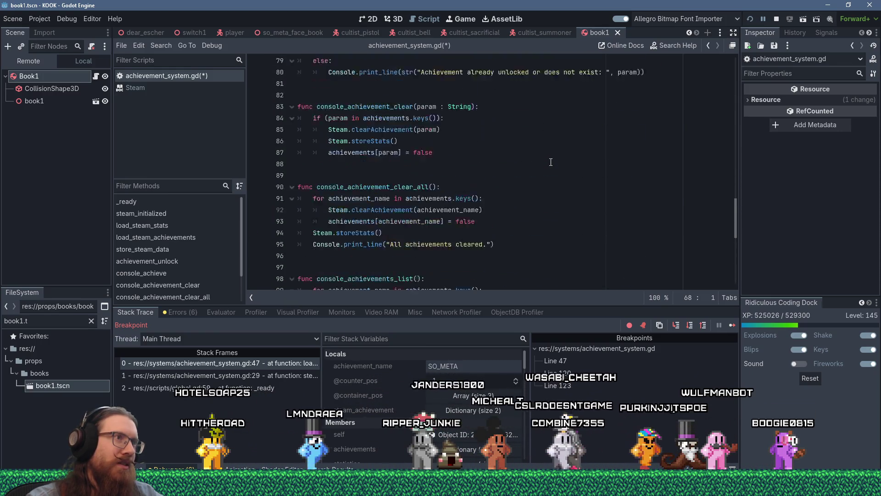
pyautogui.scroll(7, 551, 162)
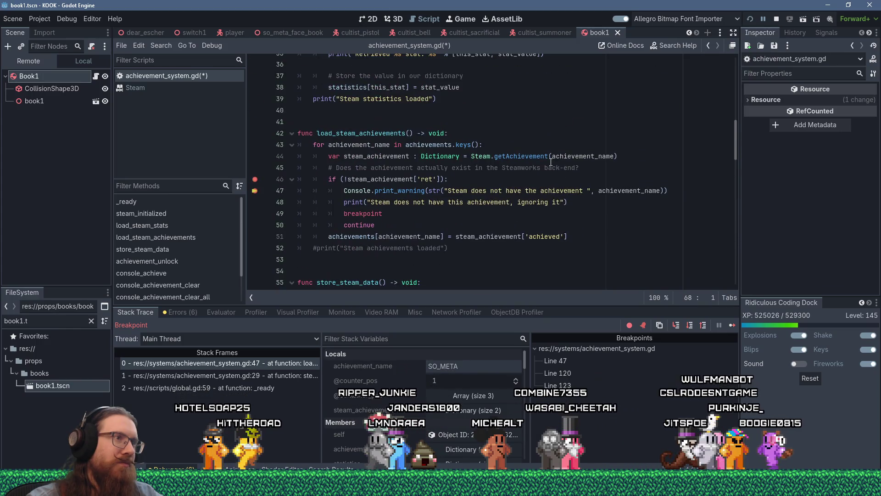
pyautogui.doubleClick(521, 156)
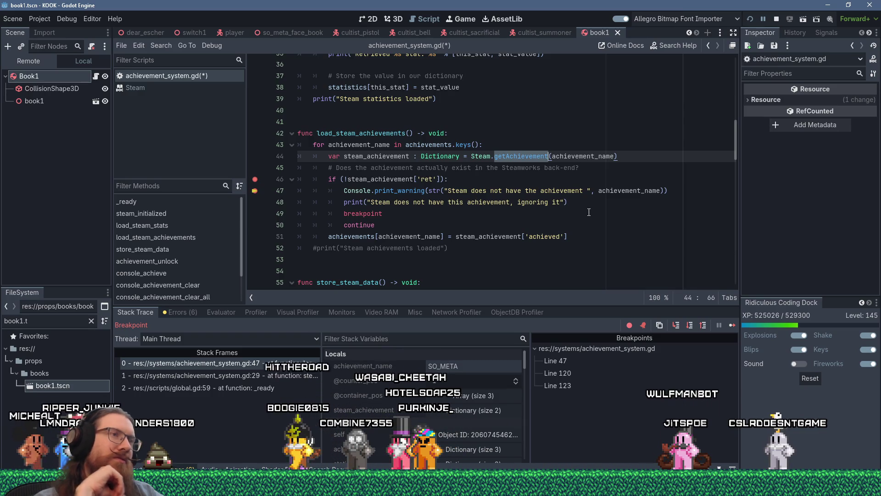
pyautogui.keyDown('ctrl'); pyautogui.click(524, 156); pyautogui.keyUp('ctrl')
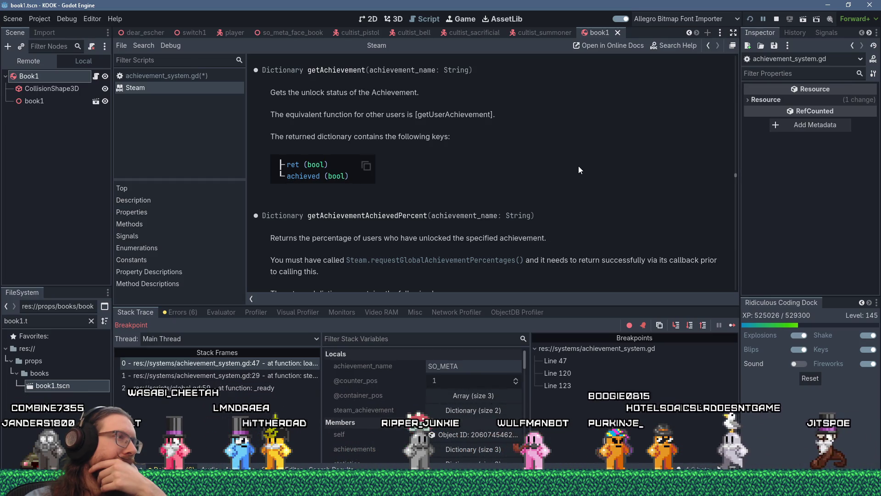
pyautogui.scroll(2, 579, 166)
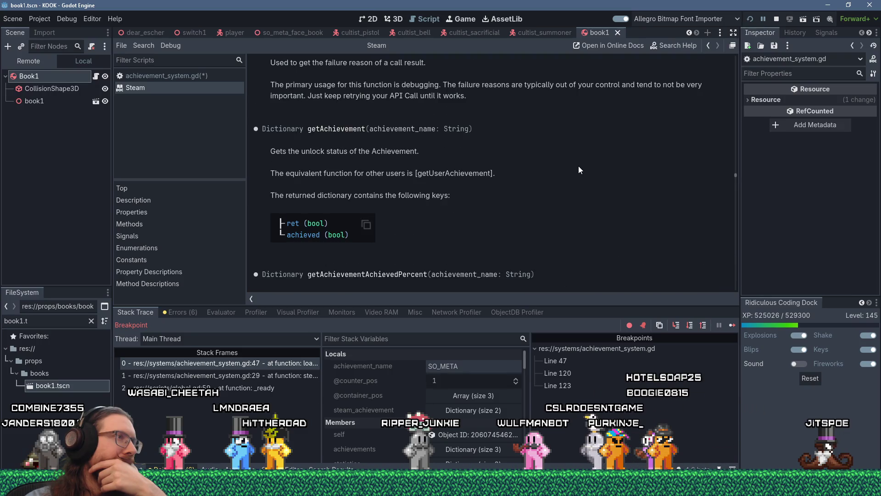
pyautogui.scroll(2, 578, 170)
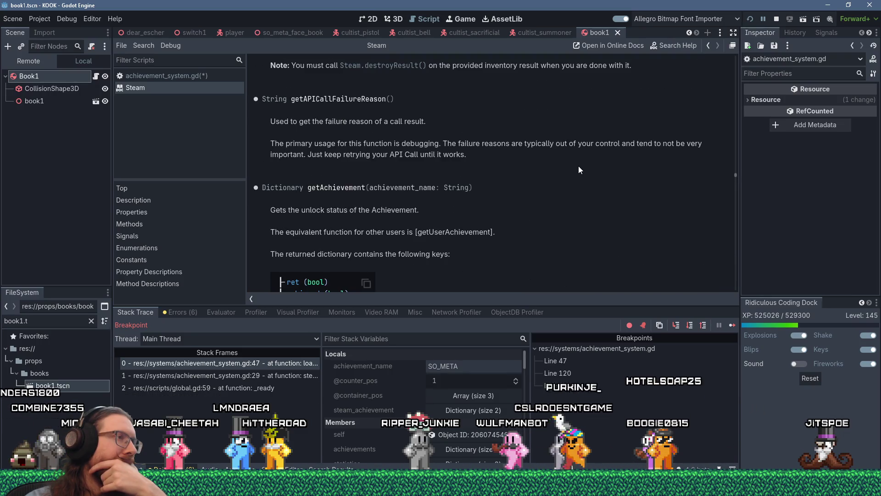
pyautogui.scroll(-2, 580, 170)
pyautogui.scroll(-2, 578, 169)
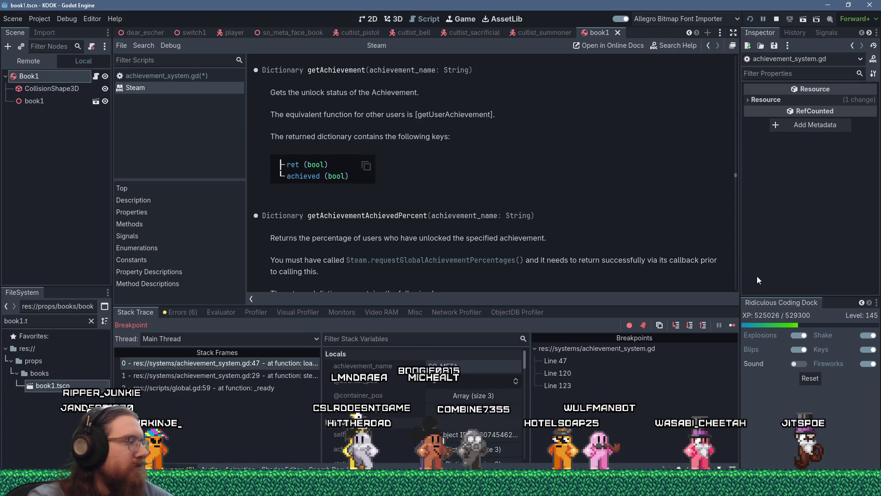
# Browse to E:\projects\godot\godot_engine_tremble and open godot.sln in Visual Studio 2019
pyautogui.press('super+r')
pyautogui.write('e:\\p')
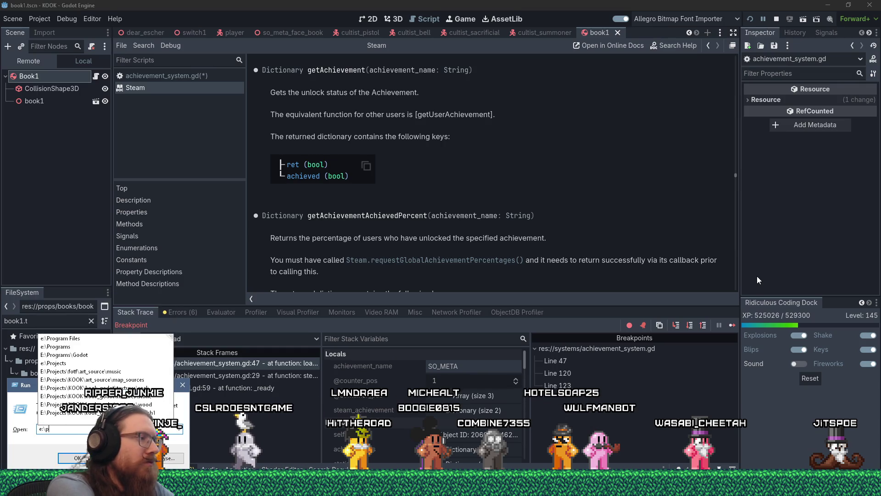
pyautogui.write('rojects\\godot\\godo')
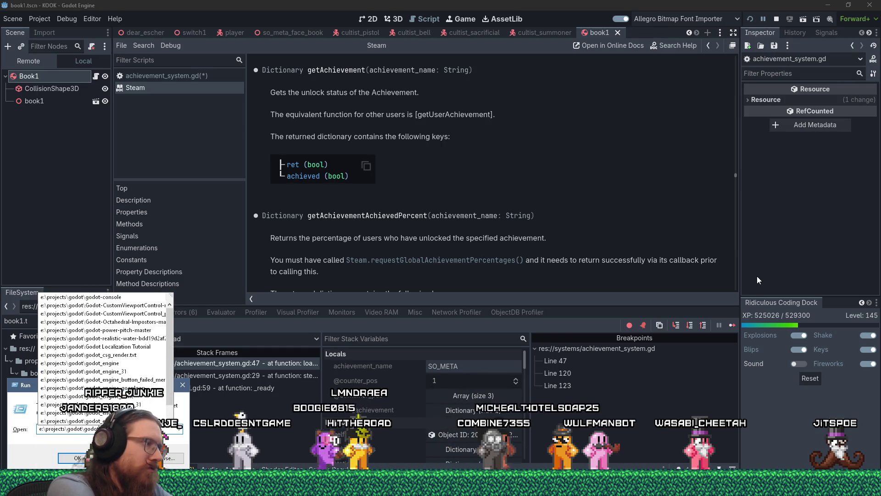
pyautogui.write('_')
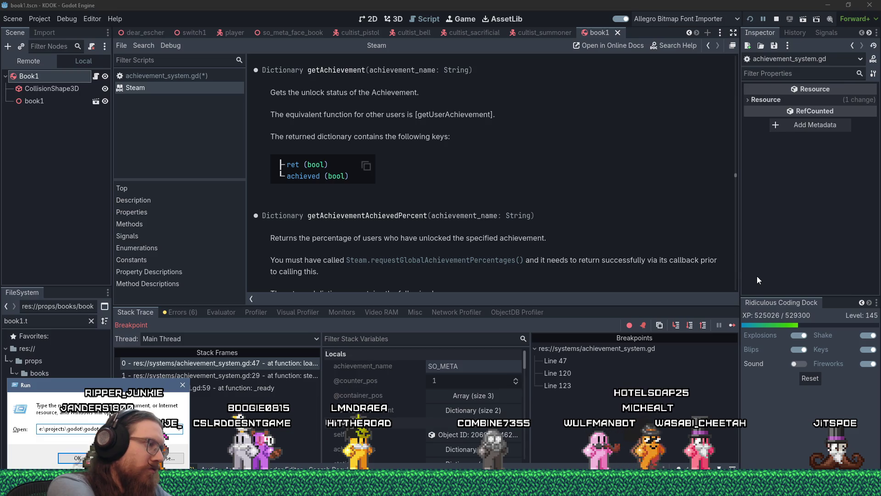
pyautogui.press('Return')
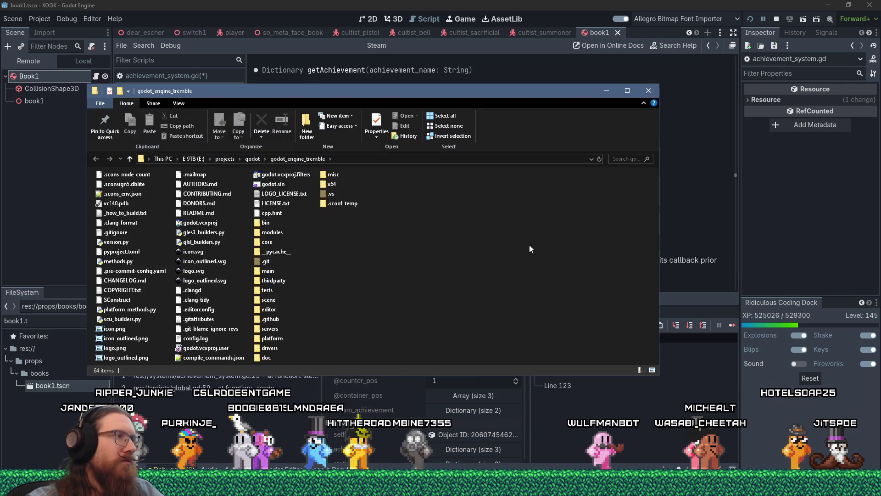
pyautogui.doubleClick(273, 184)
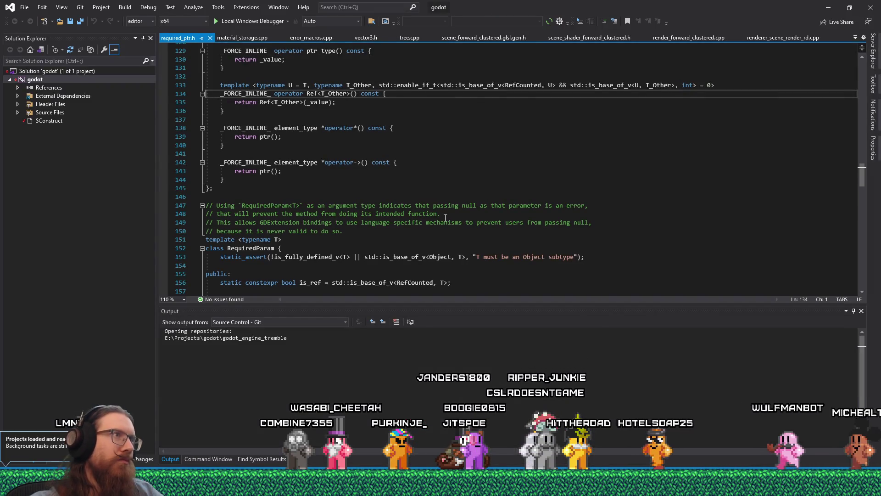
# Search the entire solution for 'requeststats', then return to Godot's getAchievement docs
pyautogui.click(375, 26)
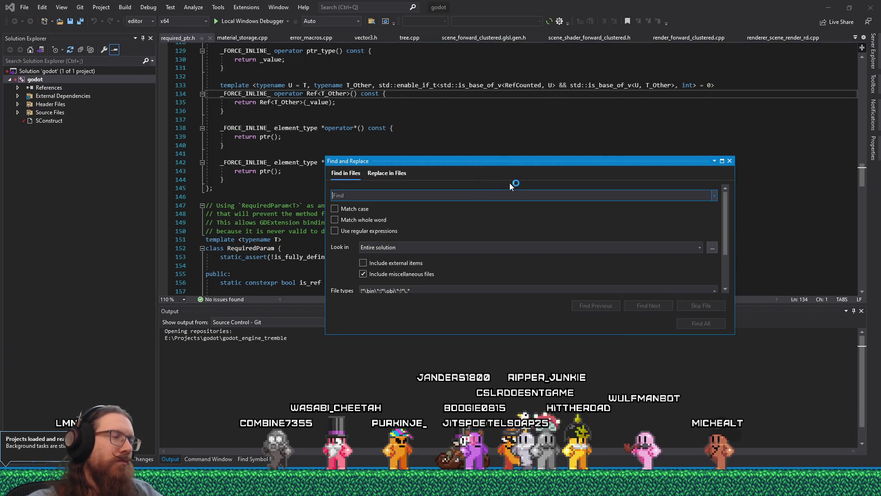
pyautogui.write('re')
pyautogui.write('stats')
pyautogui.press('Return')
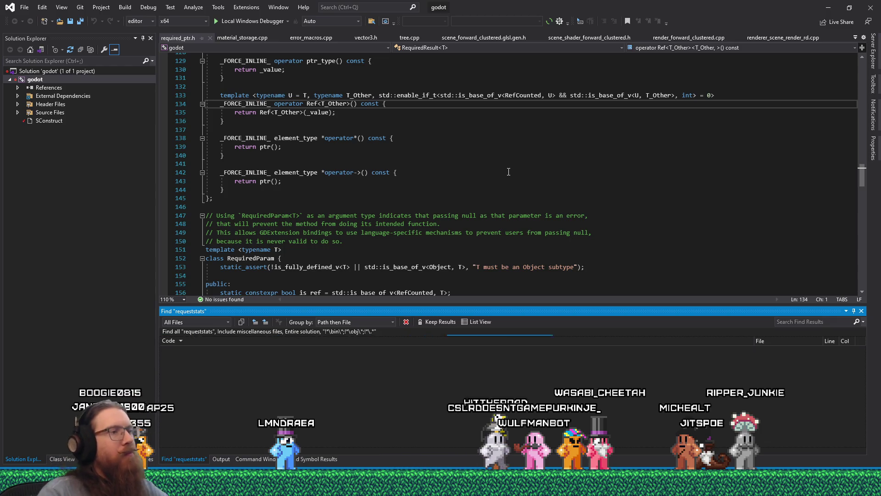
pyautogui.hotkey('alt', 'Tab')
pyautogui.press('Tab')
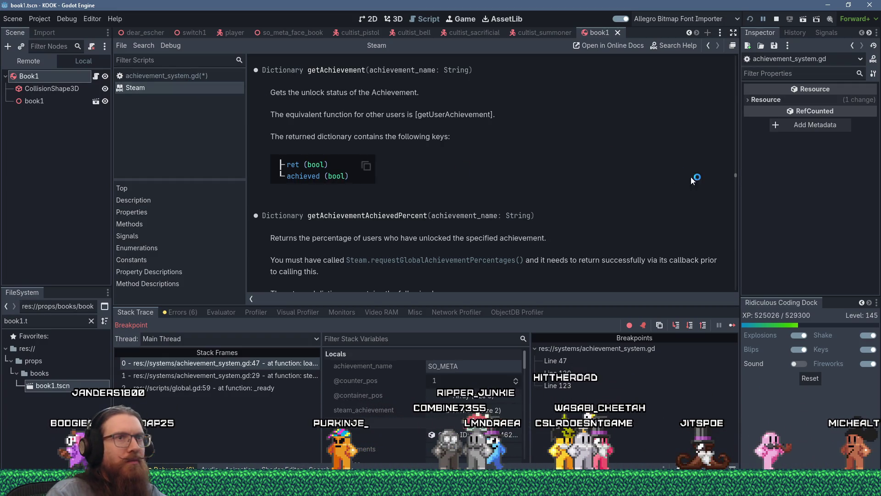
pyautogui.moveTo(735, 175); pyautogui.dragTo(742, 47)
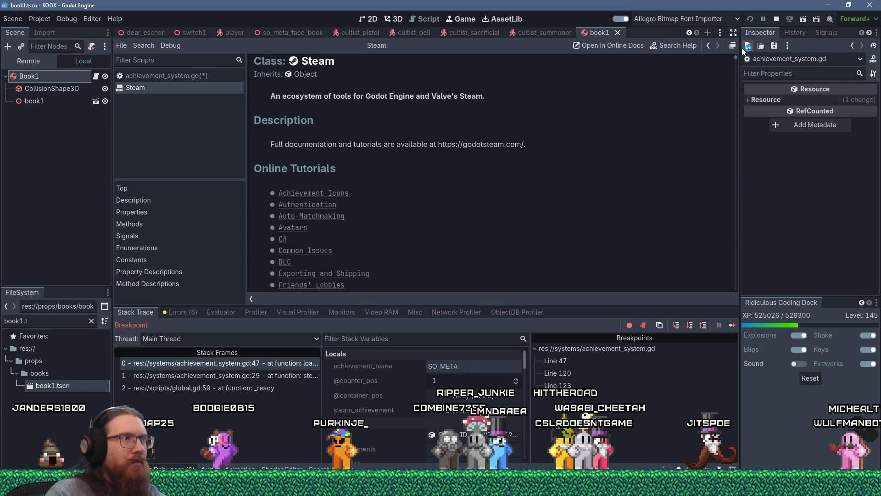
pyautogui.scroll(-10, 517, 138)
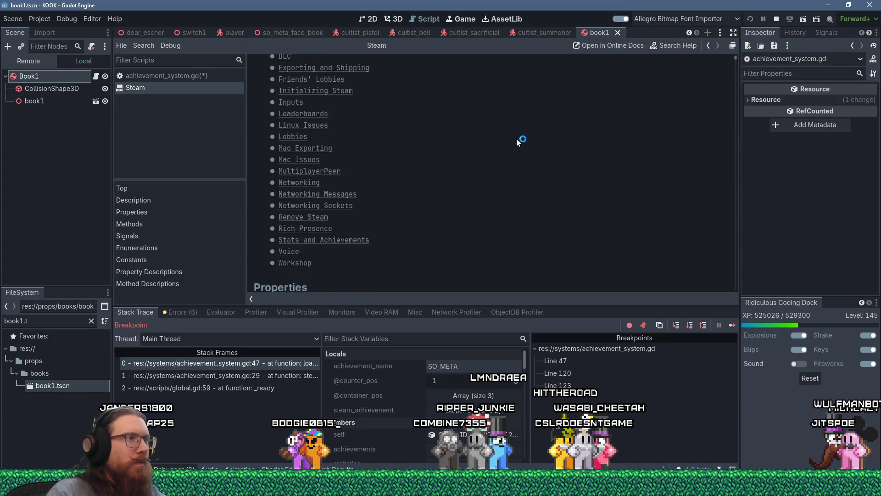
pyautogui.scroll(-10, 516, 139)
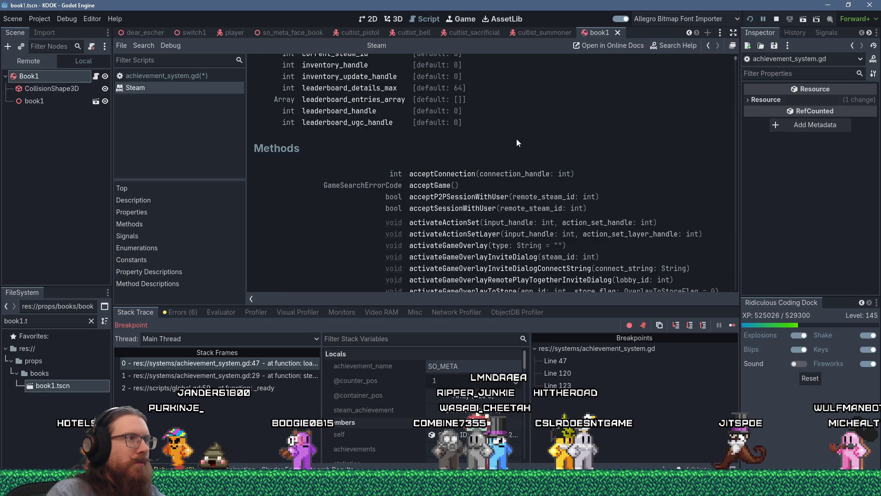
pyautogui.scroll(-10, 517, 139)
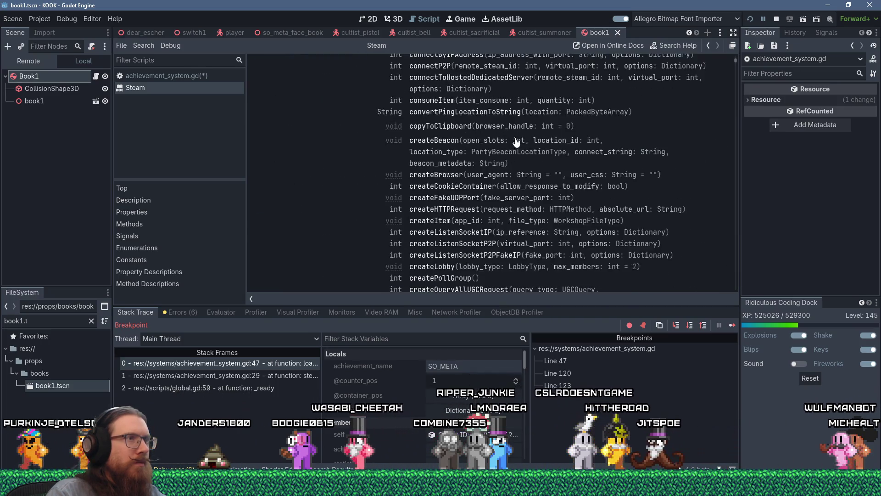
pyautogui.scroll(-10, 515, 140)
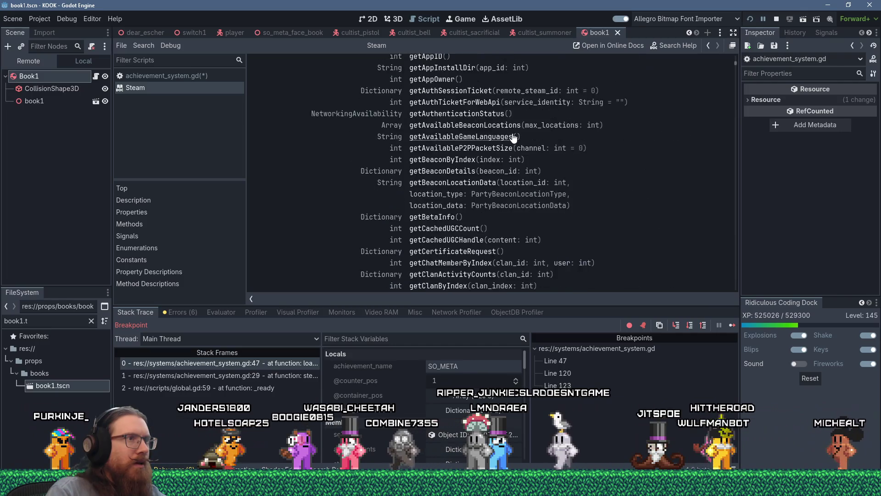
pyautogui.scroll(-15, 513, 133)
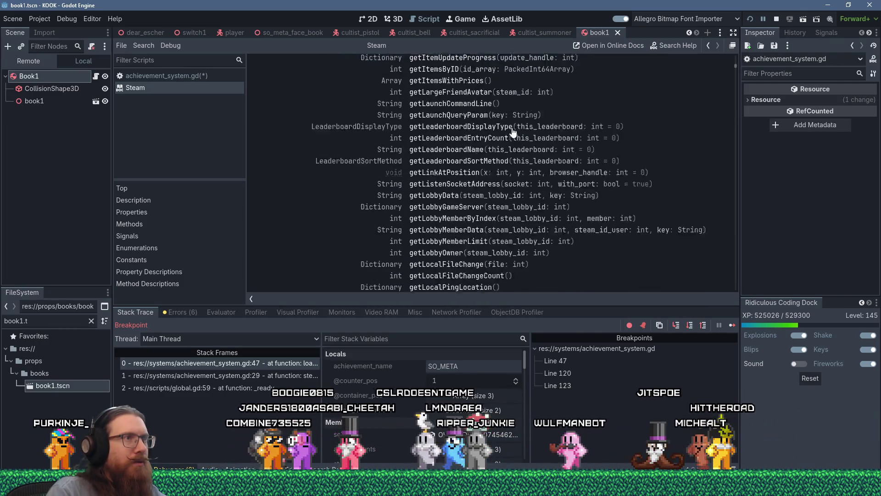
pyautogui.scroll(-15, 513, 133)
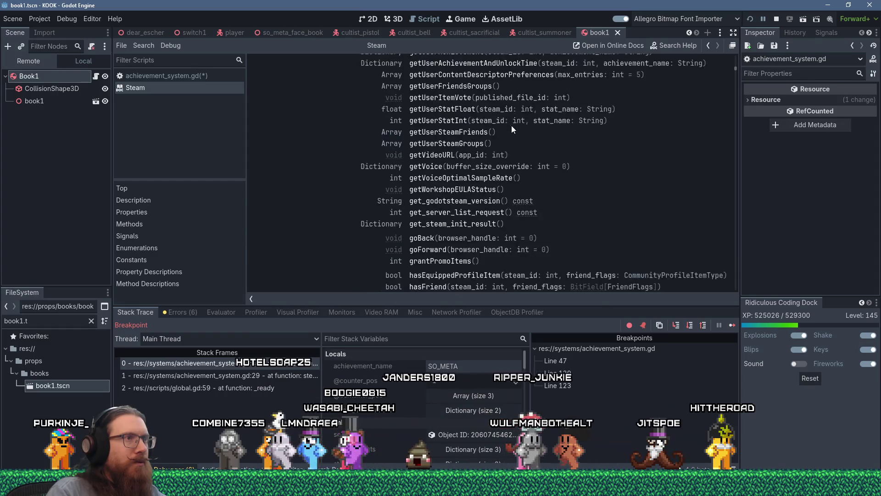
pyautogui.scroll(-15, 511, 125)
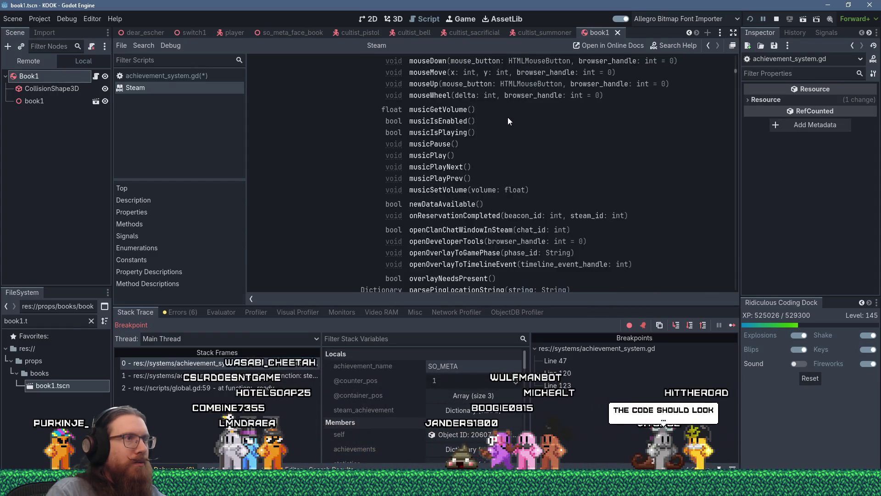
pyautogui.scroll(-15, 508, 120)
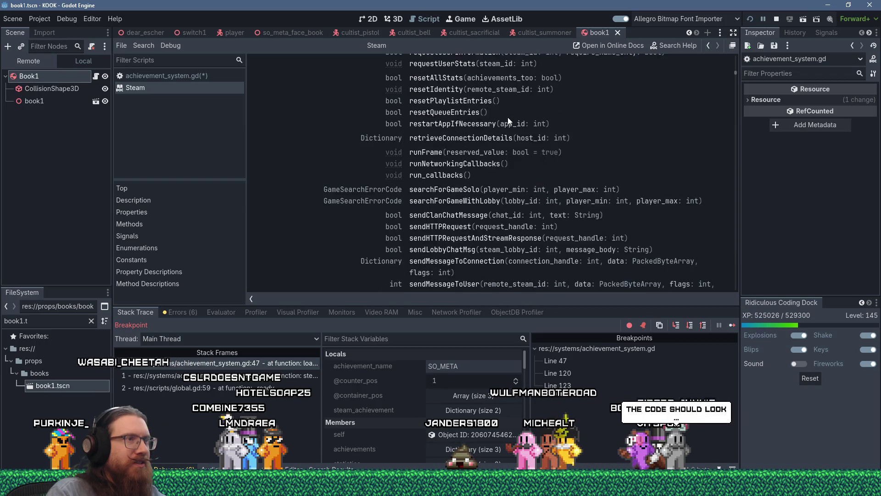
pyautogui.scroll(-15, 508, 120)
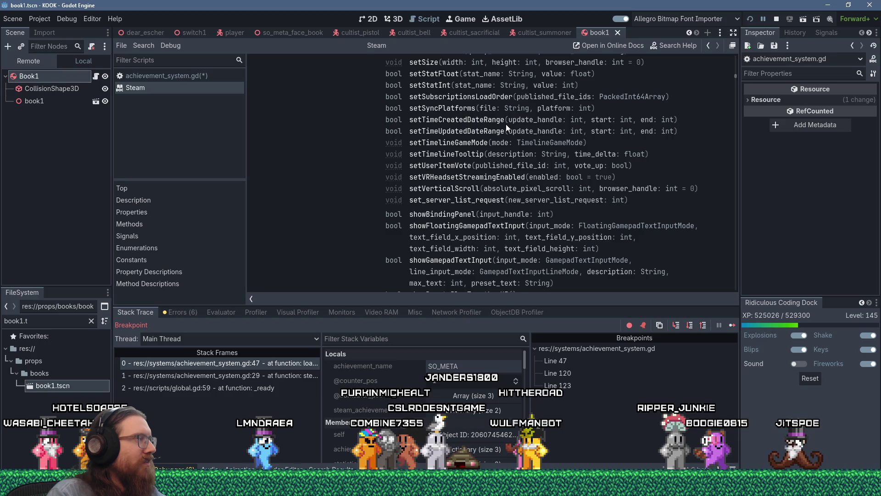
pyautogui.scroll(-10, 506, 124)
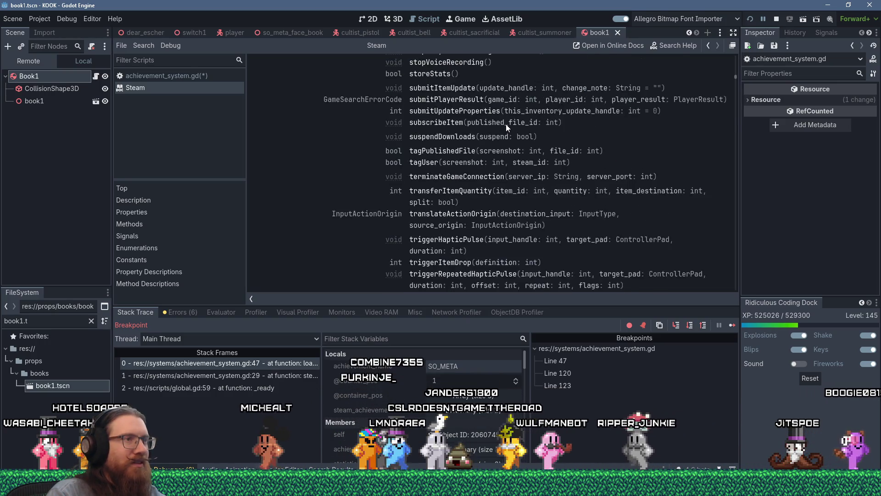
pyautogui.scroll(-5, 506, 128)
pyautogui.scroll(1, 505, 126)
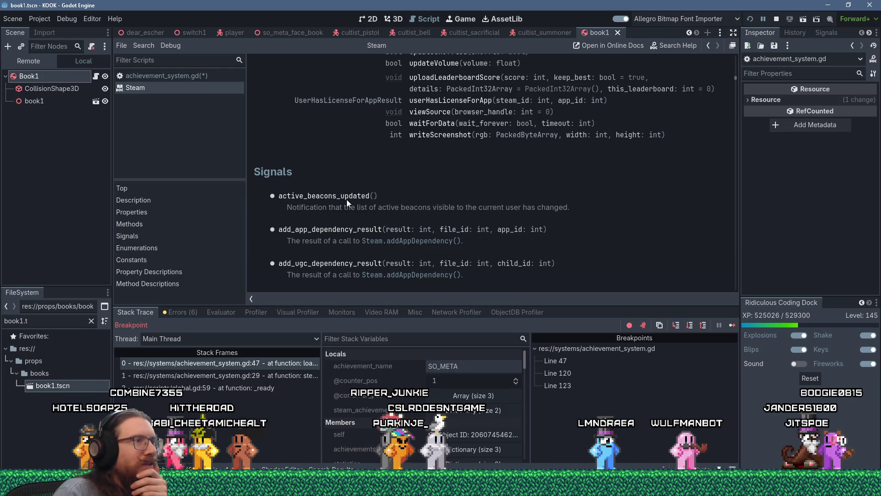
pyautogui.scroll(-2, 341, 209)
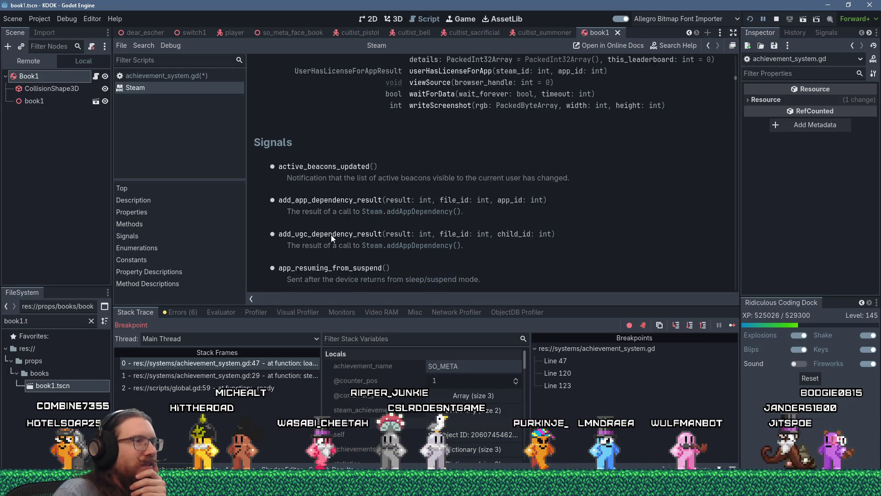
pyautogui.scroll(-4, 349, 236)
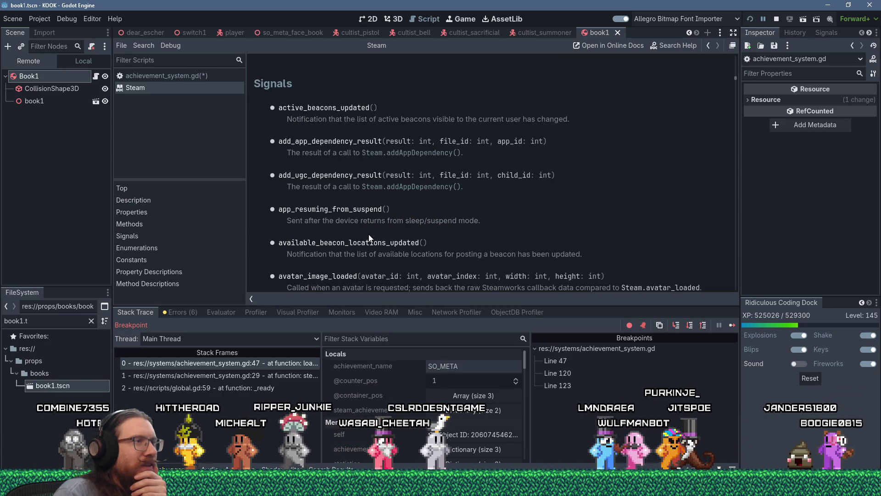
pyautogui.scroll(-8, 427, 245)
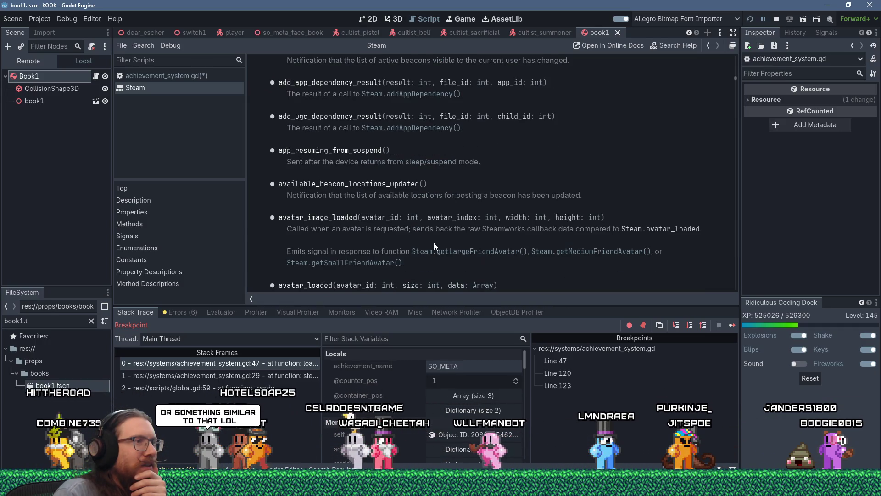
pyautogui.scroll(-4, 433, 242)
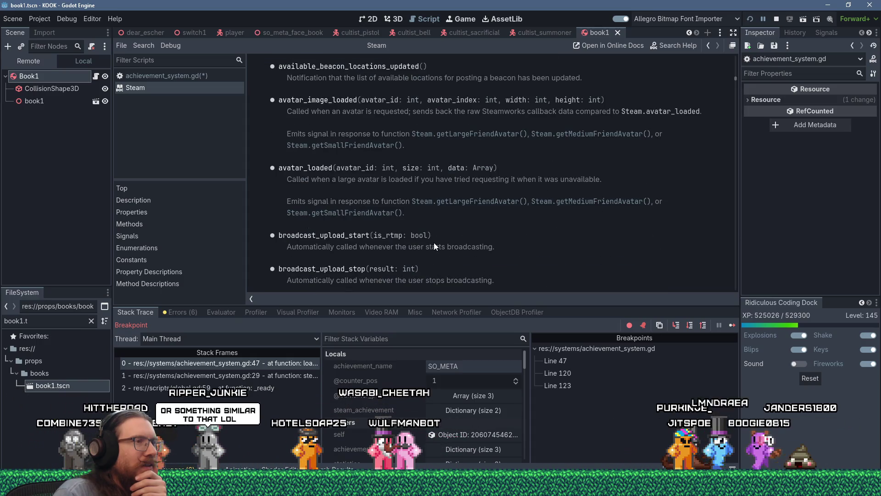
pyautogui.scroll(-6, 434, 243)
pyautogui.scroll(-6, 434, 242)
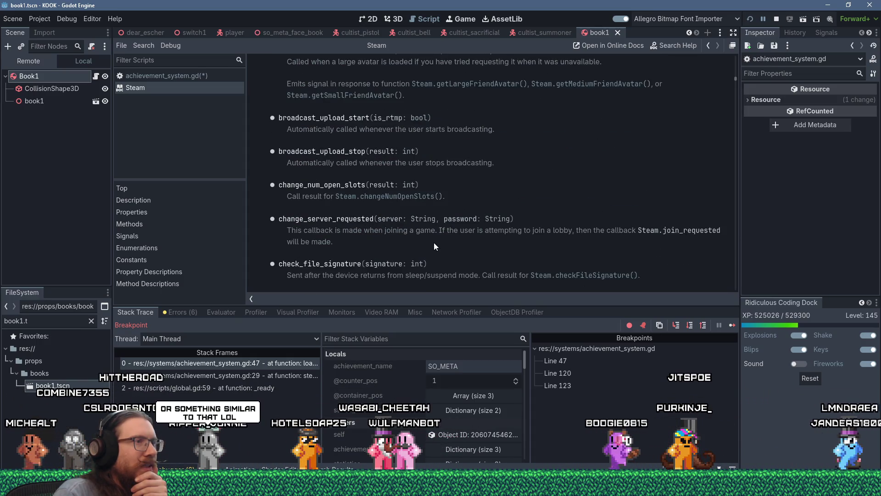
pyautogui.scroll(-2, 434, 243)
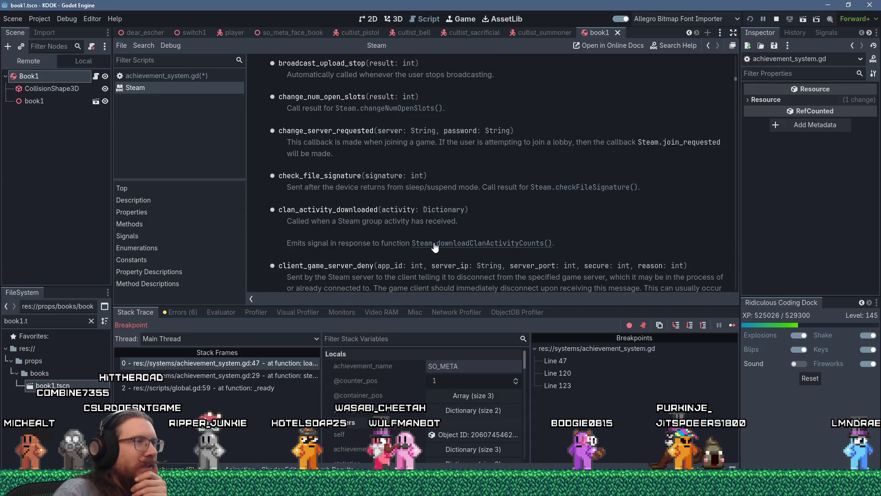
pyautogui.scroll(-4, 435, 247)
pyautogui.scroll(-6, 433, 242)
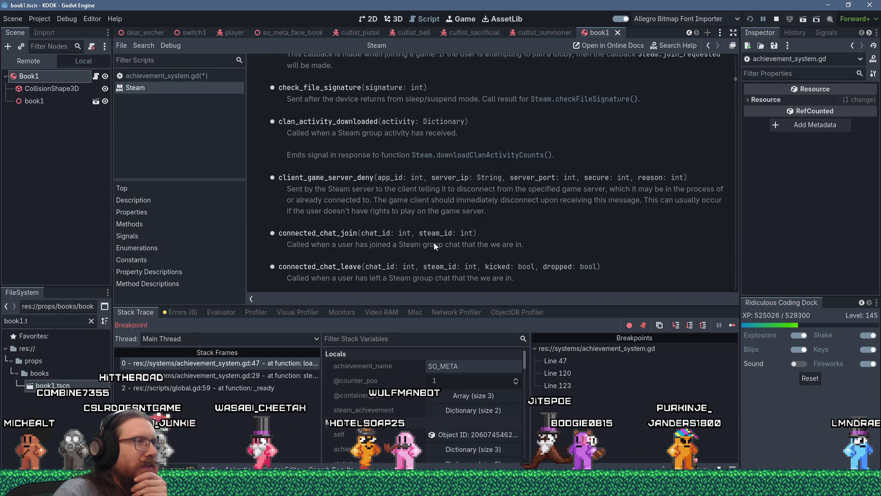
pyautogui.scroll(-12, 434, 242)
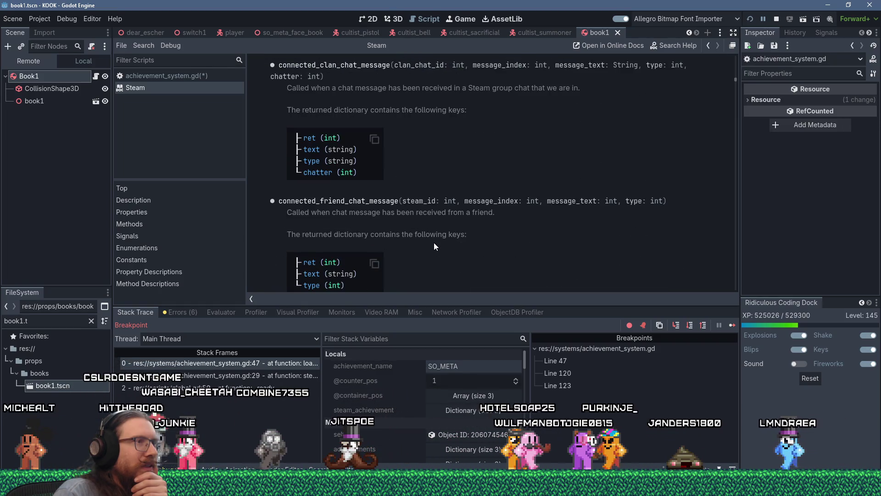
pyautogui.scroll(-2, 434, 243)
pyautogui.scroll(-6, 434, 243)
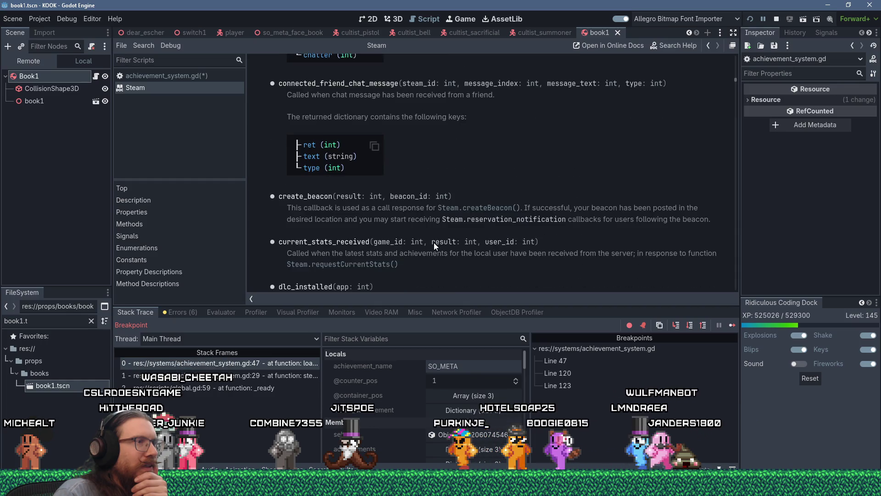
pyautogui.scroll(-4, 434, 243)
pyautogui.scroll(-4, 434, 242)
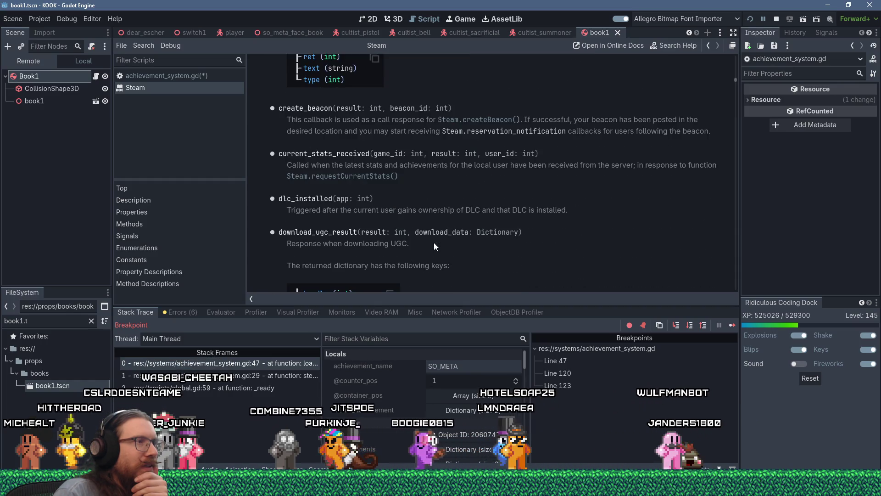
pyautogui.scroll(-4, 433, 243)
pyautogui.scroll(-7, 434, 243)
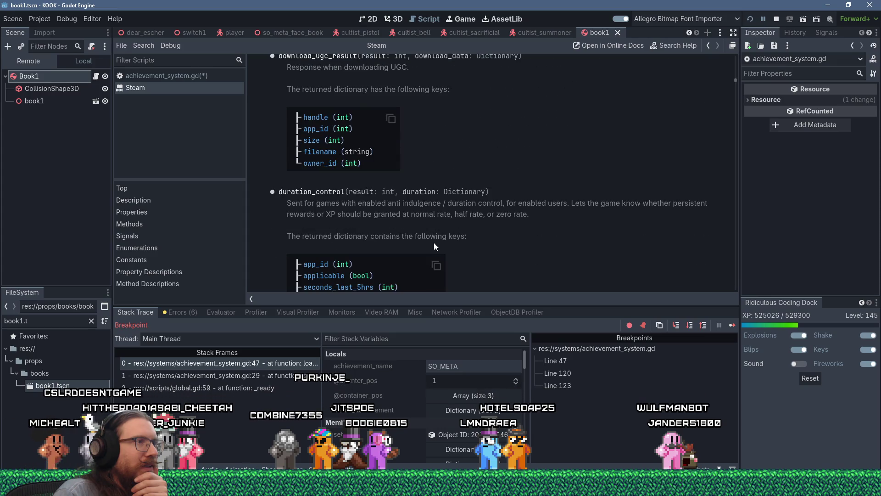
pyautogui.scroll(-9, 433, 243)
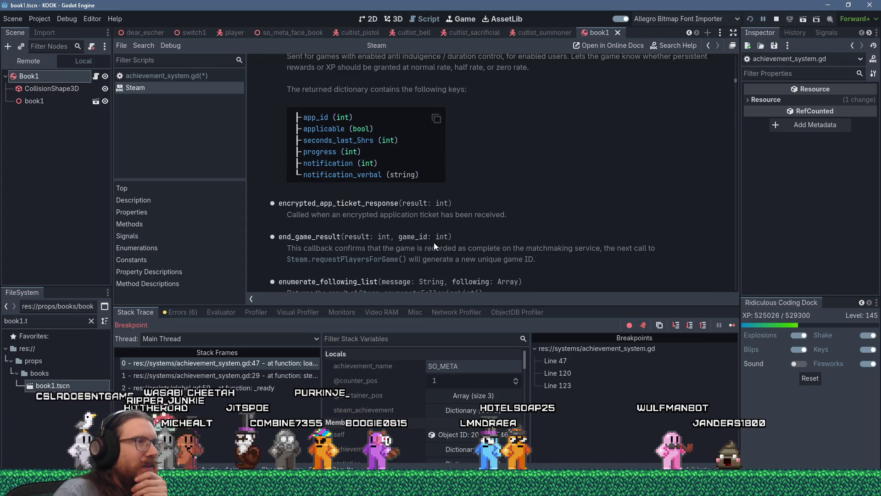
pyautogui.scroll(-2, 433, 243)
pyautogui.scroll(-2, 434, 242)
pyautogui.scroll(-5, 434, 242)
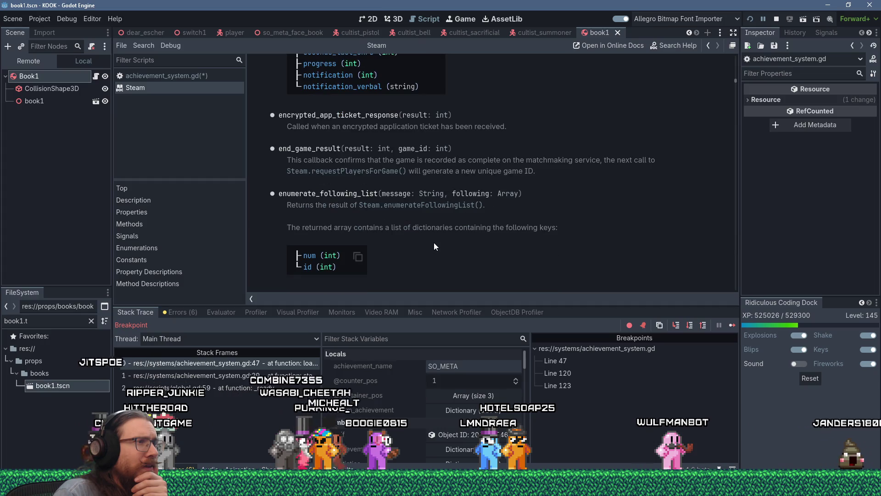
pyautogui.scroll(-5, 434, 242)
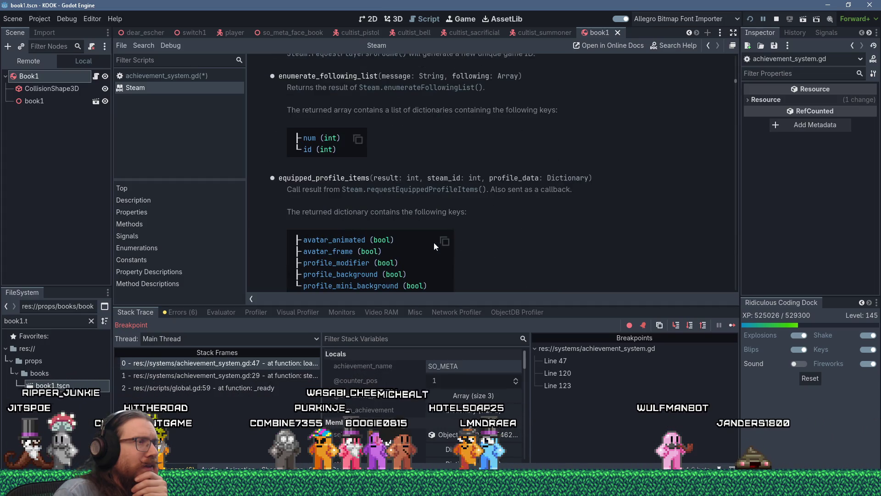
pyautogui.scroll(-10, 434, 243)
pyautogui.scroll(-4, 433, 242)
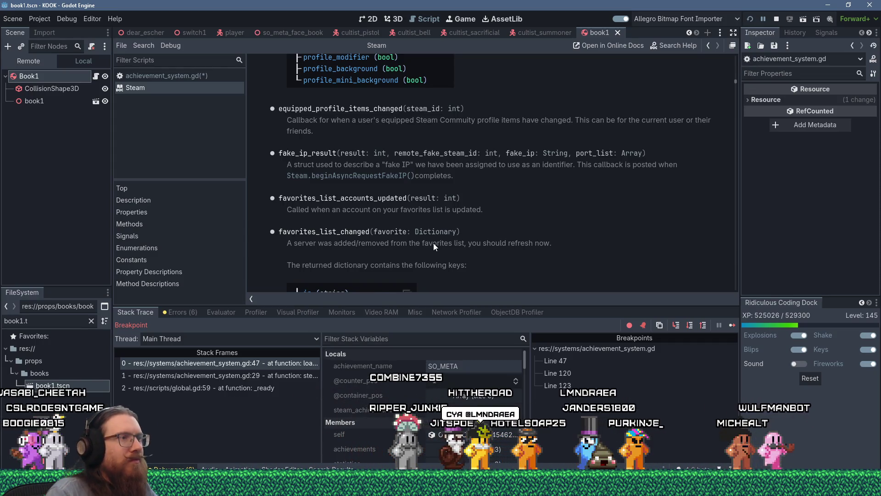
pyautogui.scroll(-1, 433, 243)
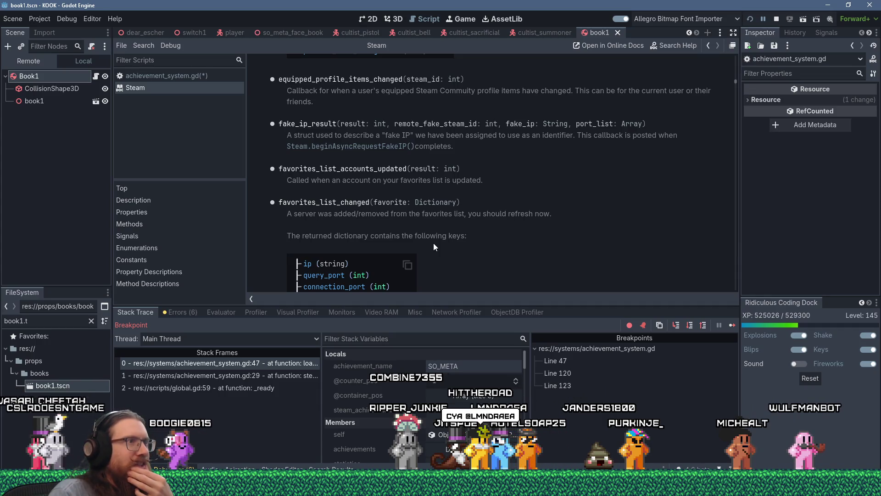
pyautogui.scroll(-1, 433, 247)
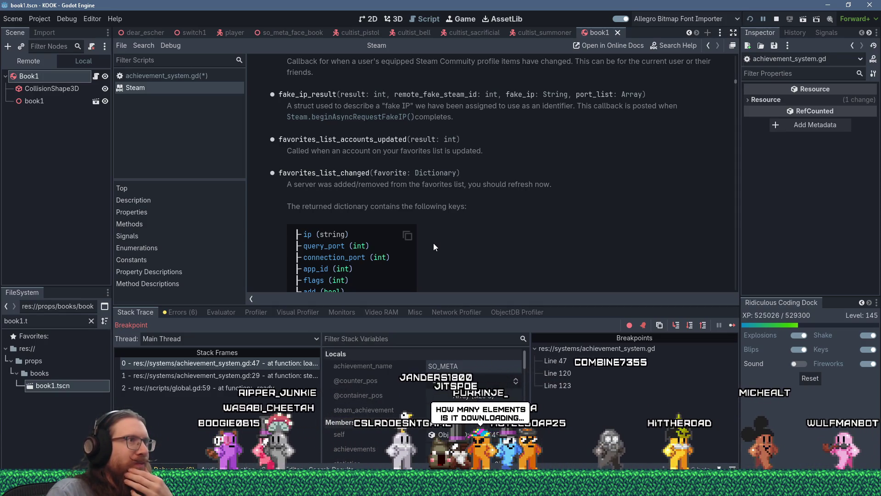
pyautogui.scroll(-3, 433, 247)
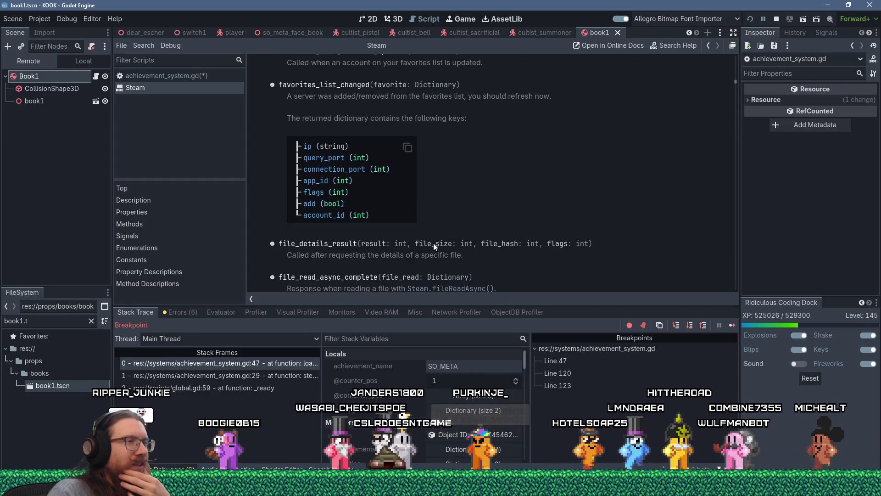
pyautogui.scroll(-1, 434, 243)
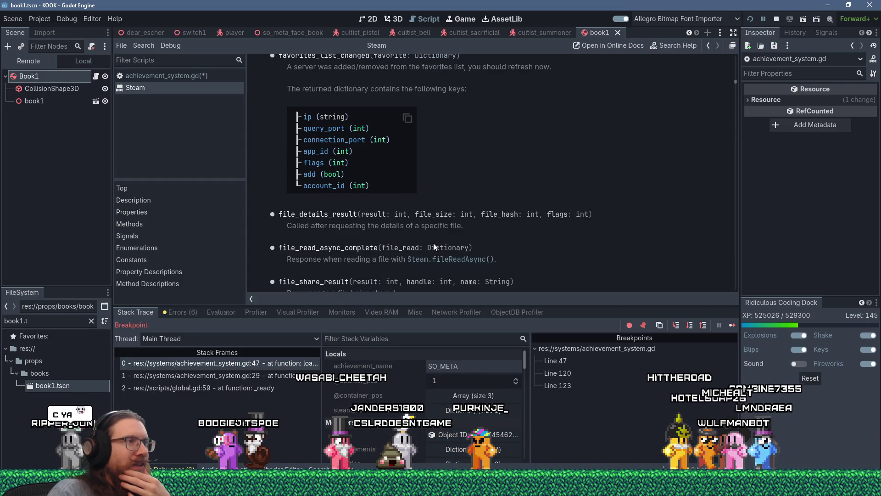
pyautogui.scroll(-8, 433, 243)
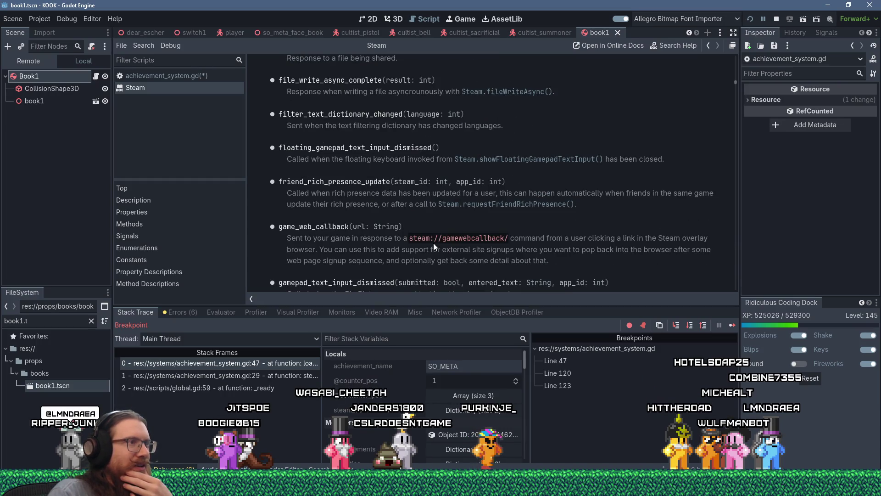
pyautogui.scroll(-3, 433, 243)
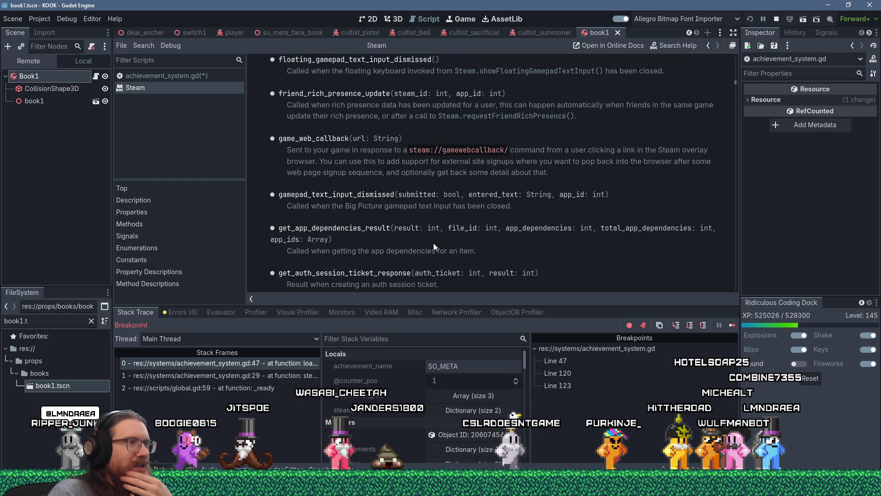
pyautogui.scroll(-2, 433, 243)
pyautogui.scroll(-4, 434, 243)
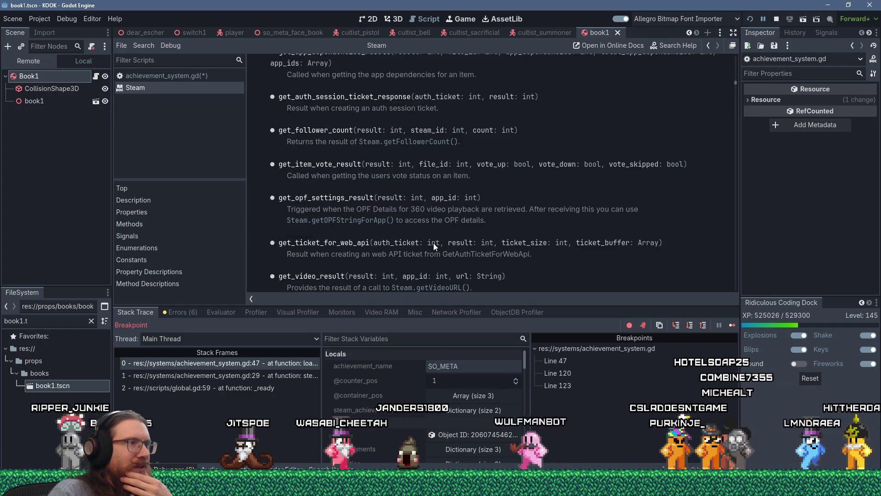
pyautogui.scroll(-1, 433, 243)
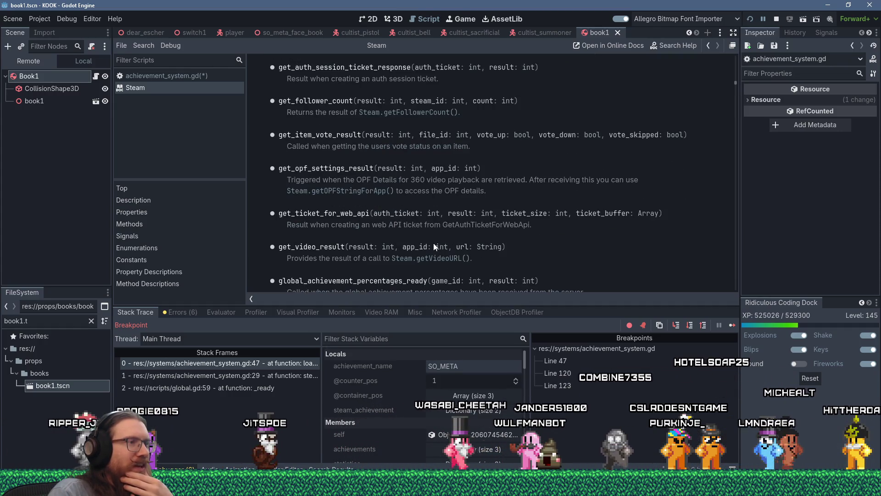
pyautogui.scroll(-2, 433, 246)
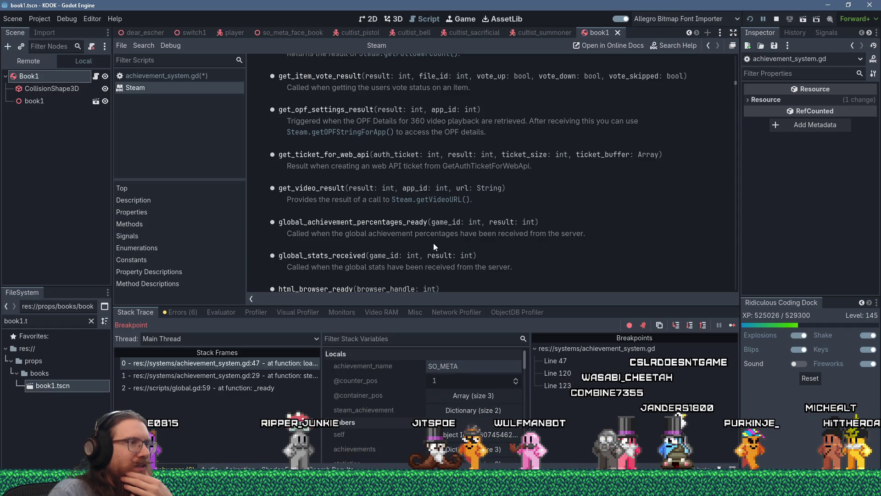
pyautogui.scroll(-2, 433, 246)
pyautogui.scroll(-4, 434, 243)
pyautogui.scroll(-11, 434, 244)
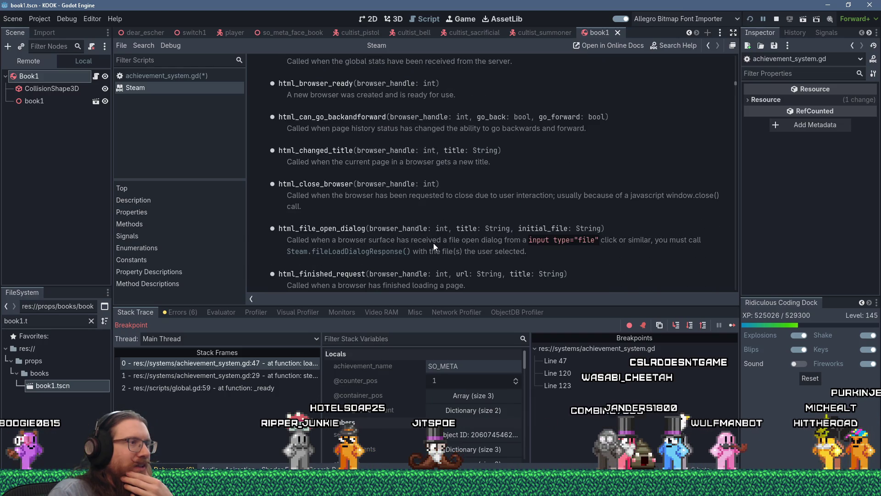
pyautogui.scroll(-14, 433, 243)
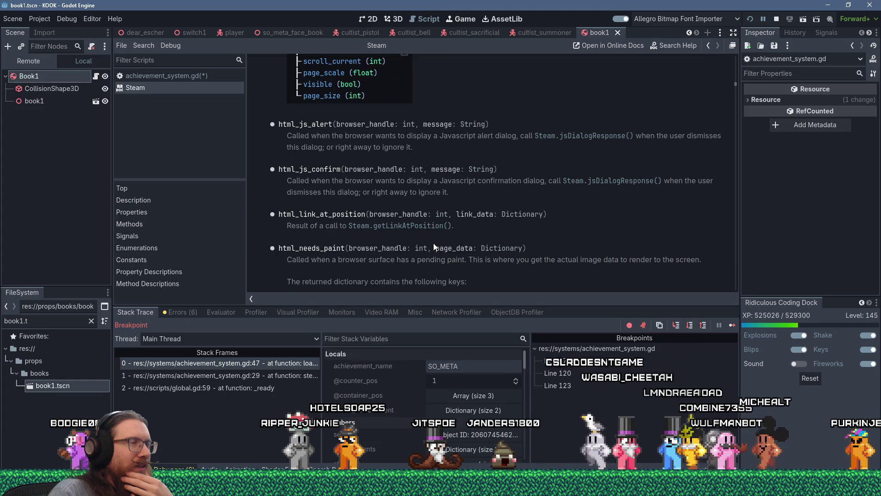
pyautogui.scroll(-20, 433, 244)
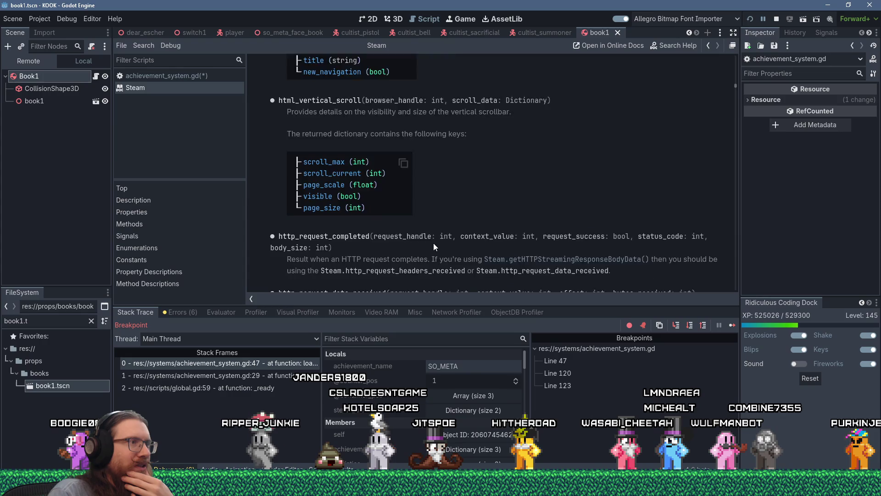
pyautogui.scroll(-10, 434, 244)
pyautogui.scroll(6, 433, 243)
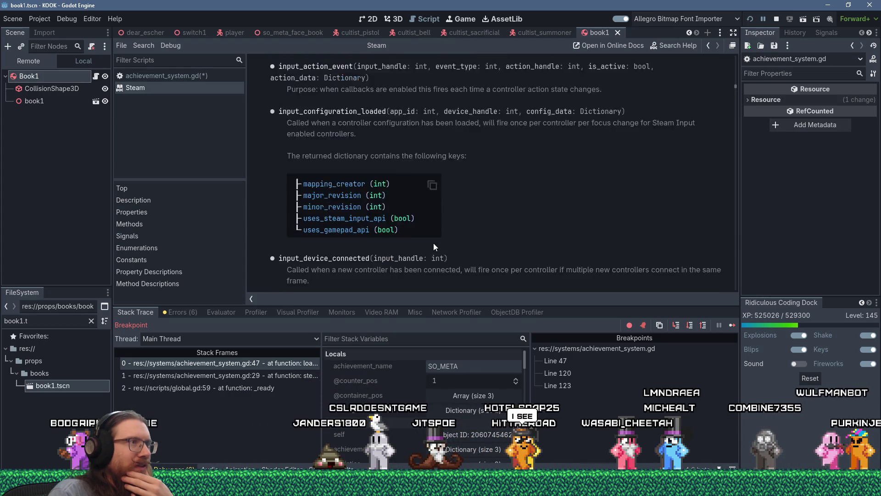
pyautogui.scroll(-6, 433, 244)
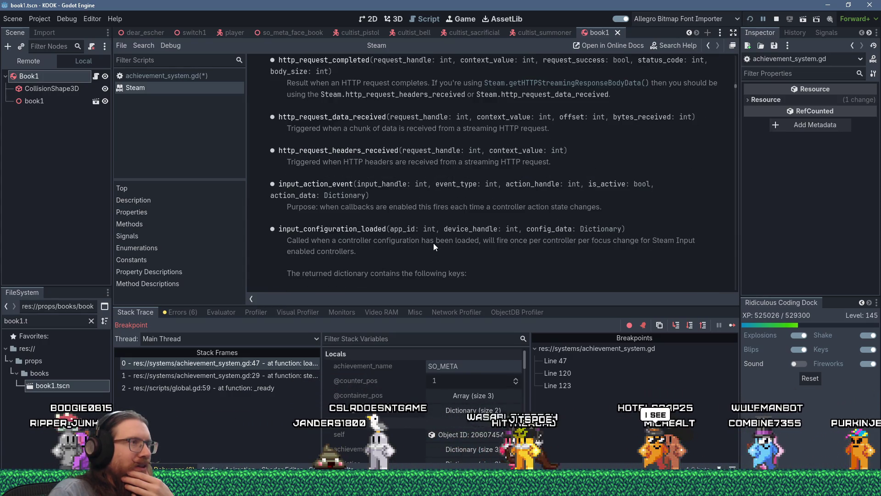
pyautogui.scroll(-6, 433, 243)
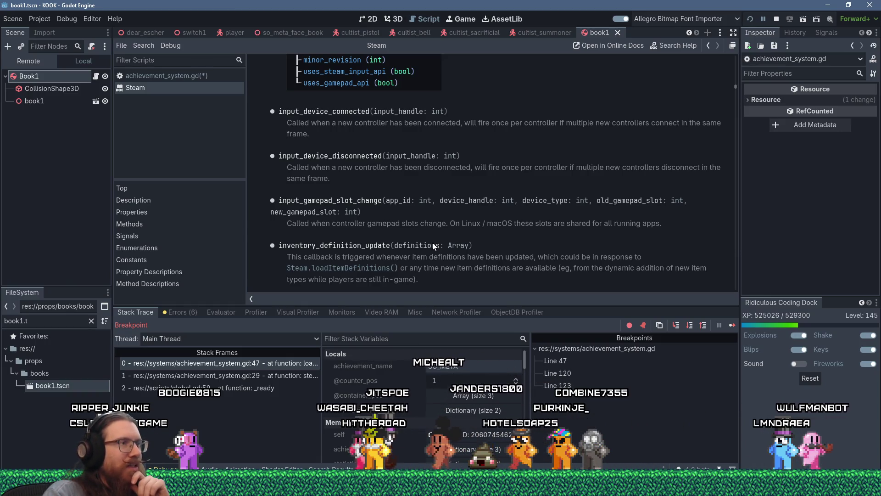
# Scroll the Steam Signals section to network_connection_status_changed and network_messages_session_failed
pyautogui.scroll(-3, 433, 247)
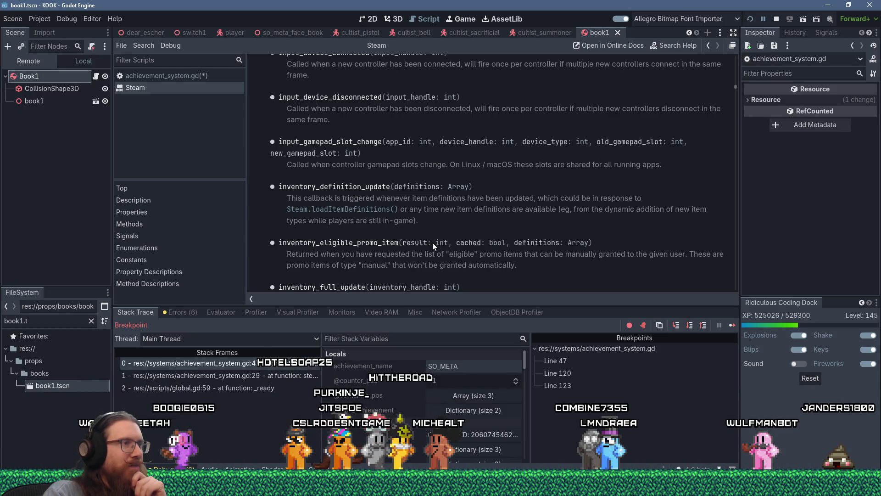
pyautogui.scroll(-2, 433, 242)
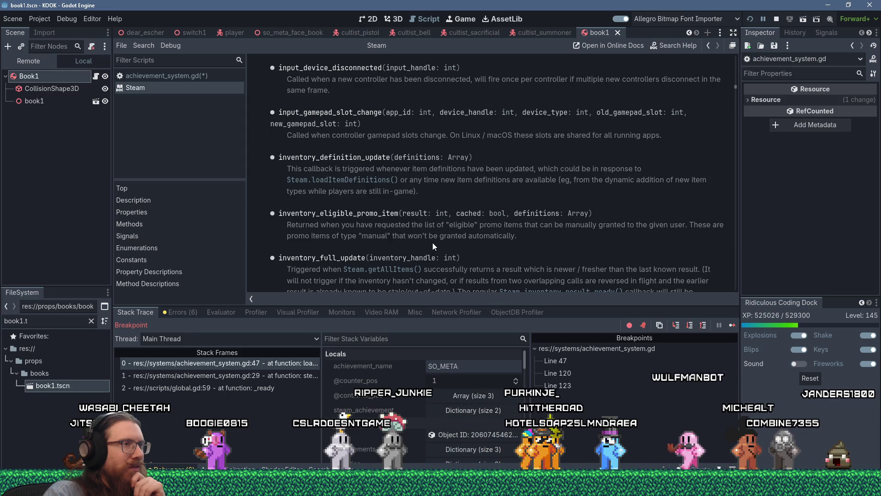
pyautogui.scroll(-6, 432, 243)
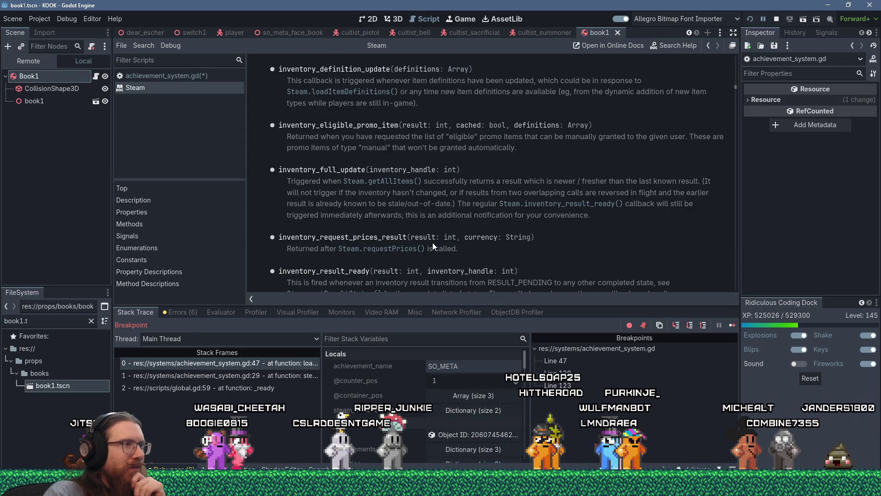
pyautogui.scroll(-2, 433, 242)
pyautogui.scroll(-5, 433, 242)
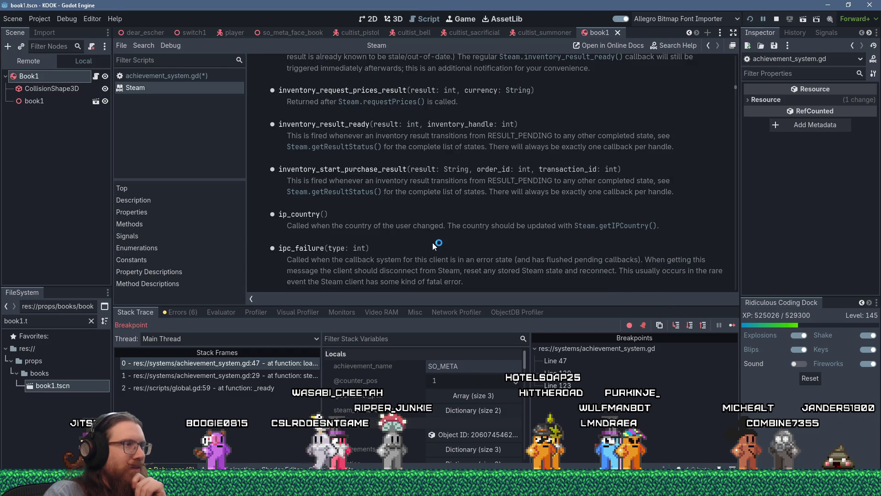
pyautogui.scroll(-5, 433, 243)
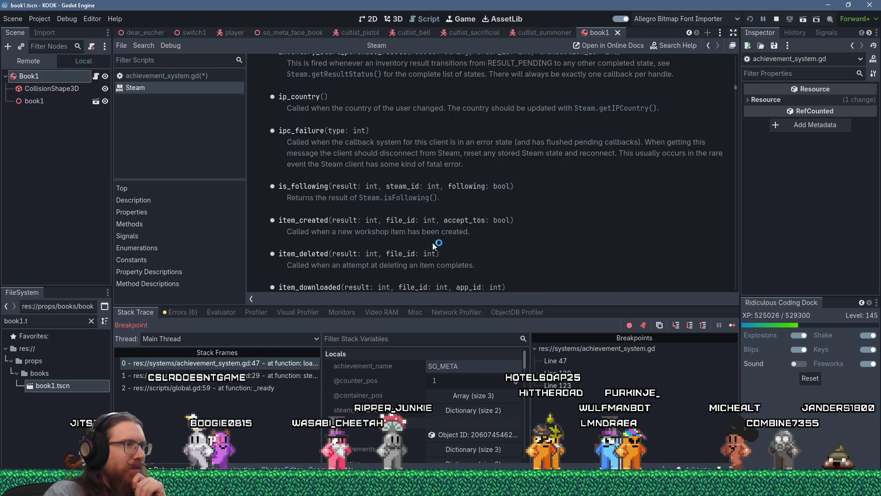
pyautogui.scroll(-1, 433, 243)
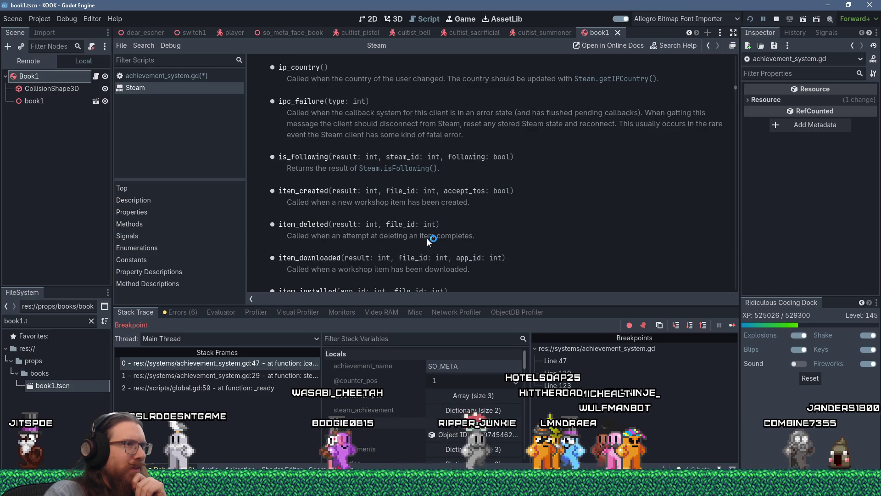
pyautogui.scroll(-3, 427, 239)
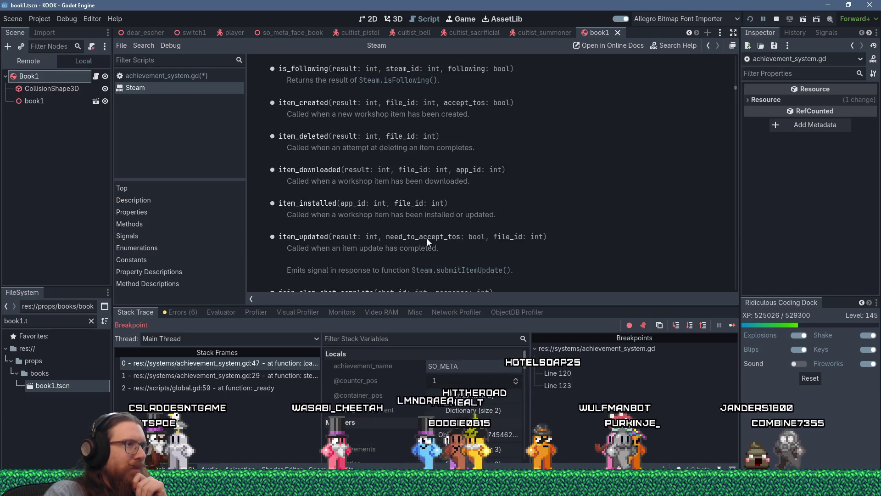
pyautogui.scroll(-1, 427, 238)
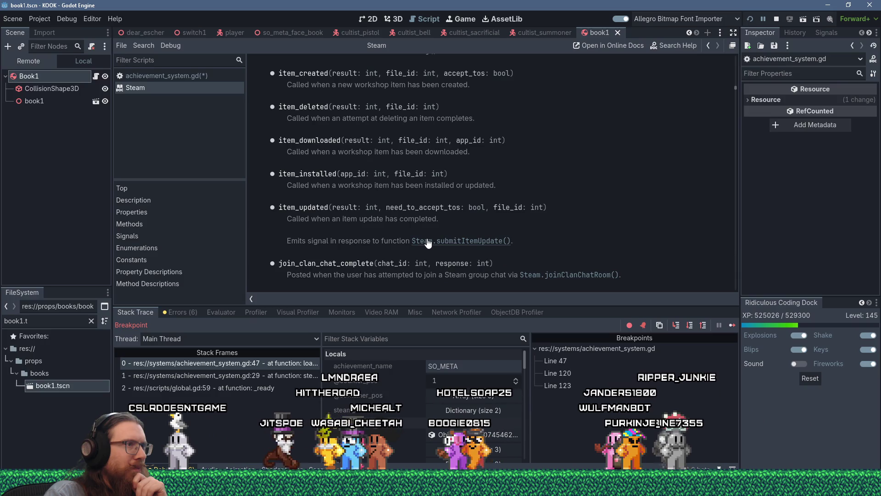
pyautogui.scroll(-1, 428, 242)
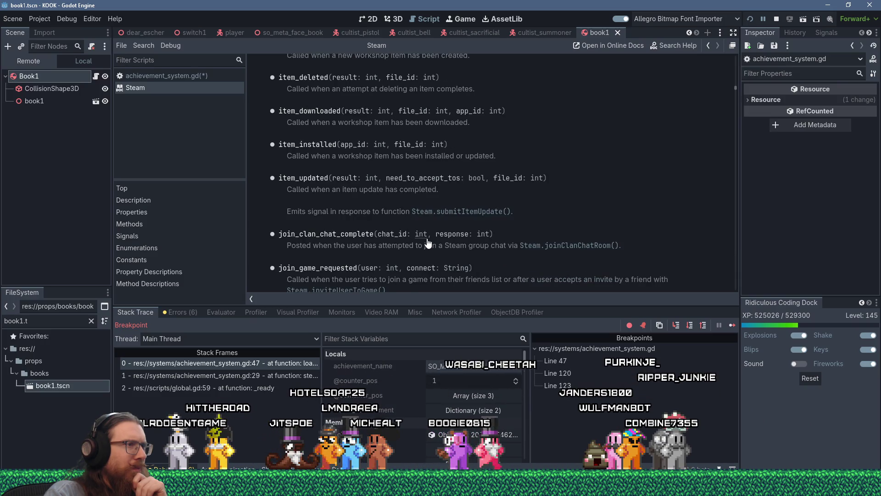
pyautogui.scroll(-8, 427, 239)
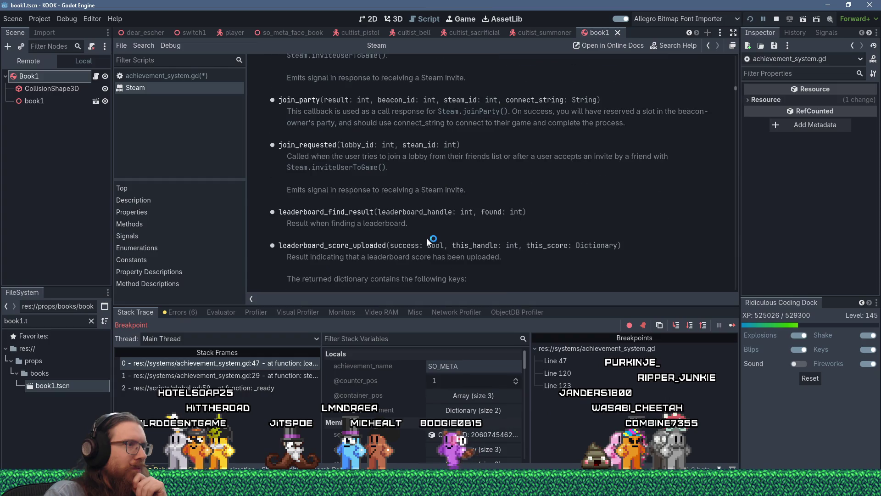
pyautogui.scroll(-6, 427, 238)
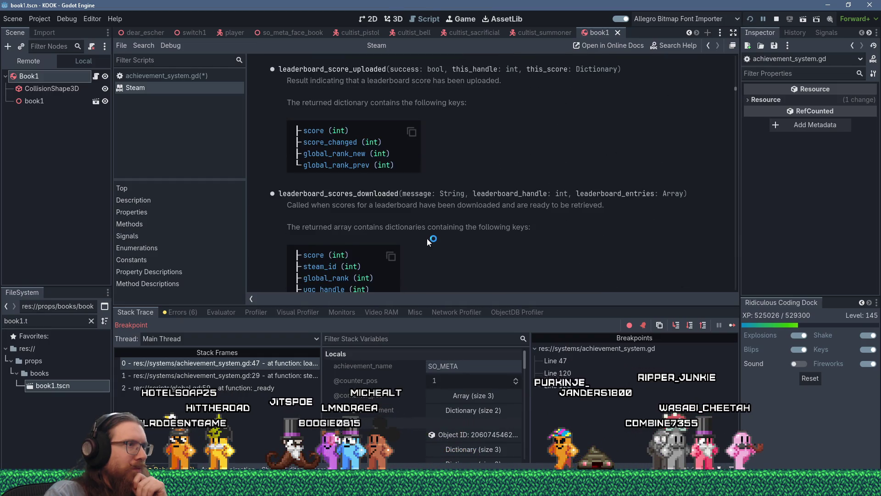
pyautogui.scroll(-7, 427, 238)
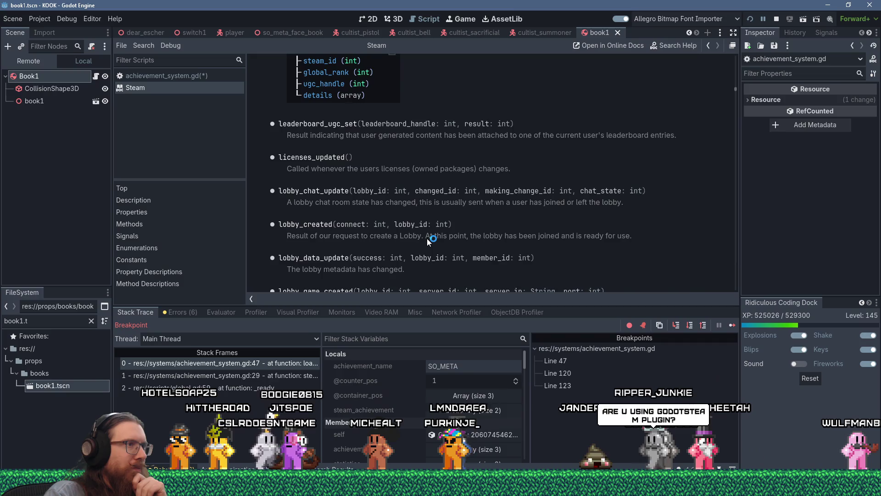
pyautogui.scroll(-1, 427, 238)
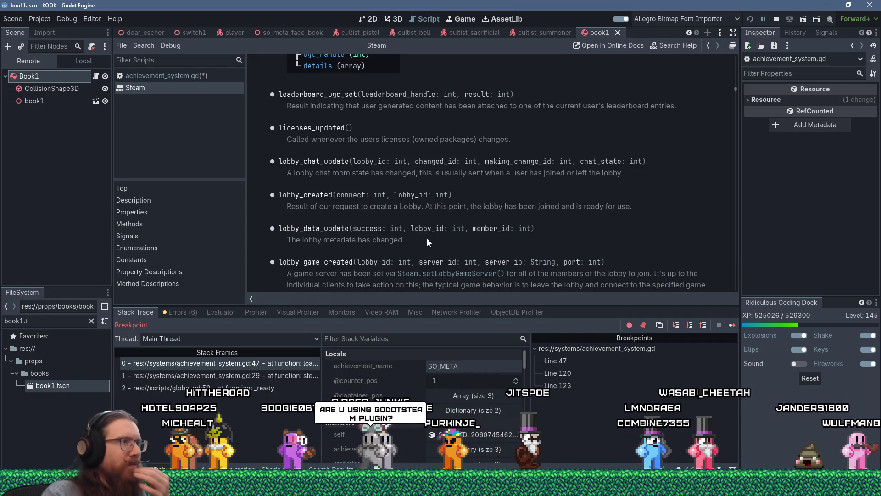
pyautogui.scroll(-2, 427, 238)
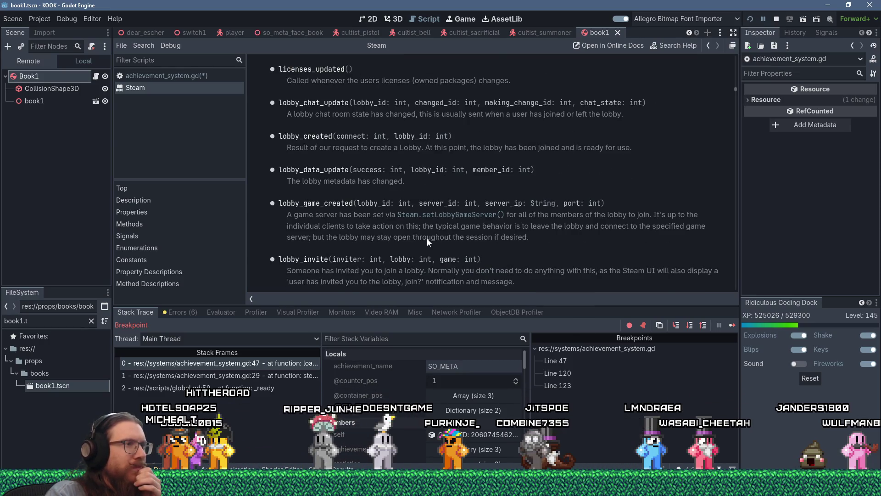
pyautogui.scroll(-2, 427, 238)
pyautogui.scroll(-4, 427, 238)
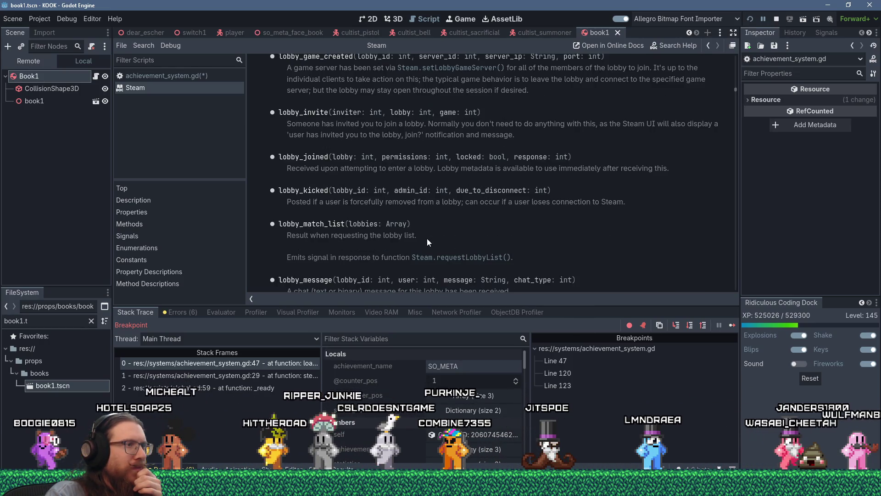
pyautogui.scroll(-5, 427, 238)
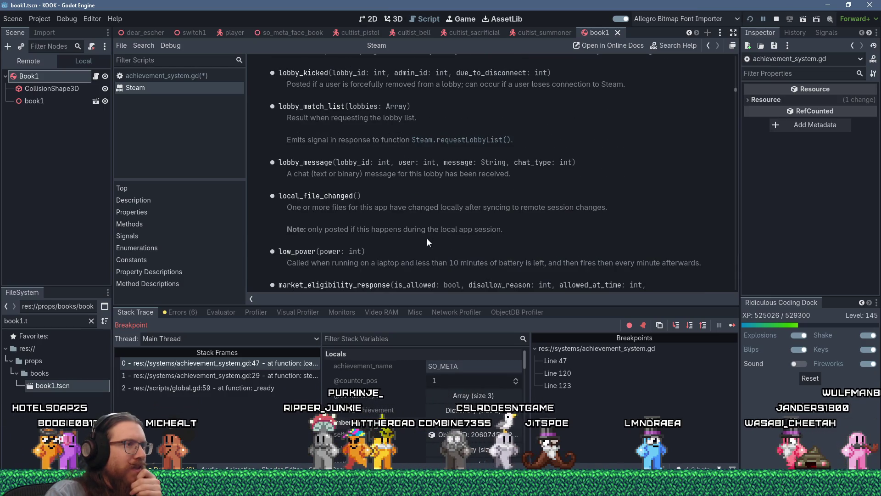
pyautogui.scroll(-1, 426, 238)
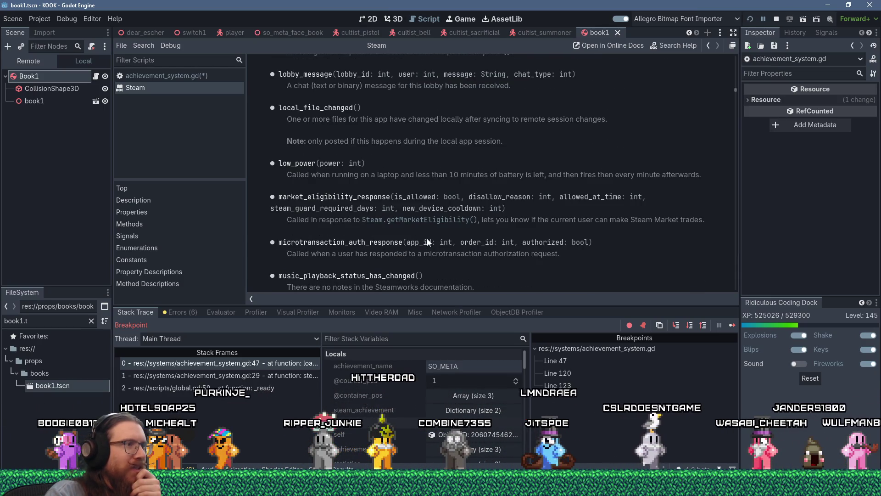
pyautogui.scroll(-1, 427, 242)
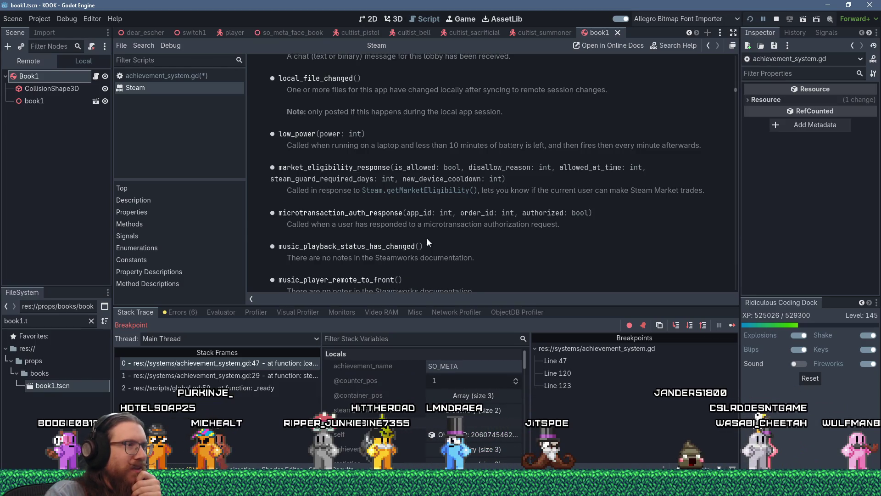
pyautogui.scroll(-1, 427, 239)
pyautogui.scroll(-3, 427, 238)
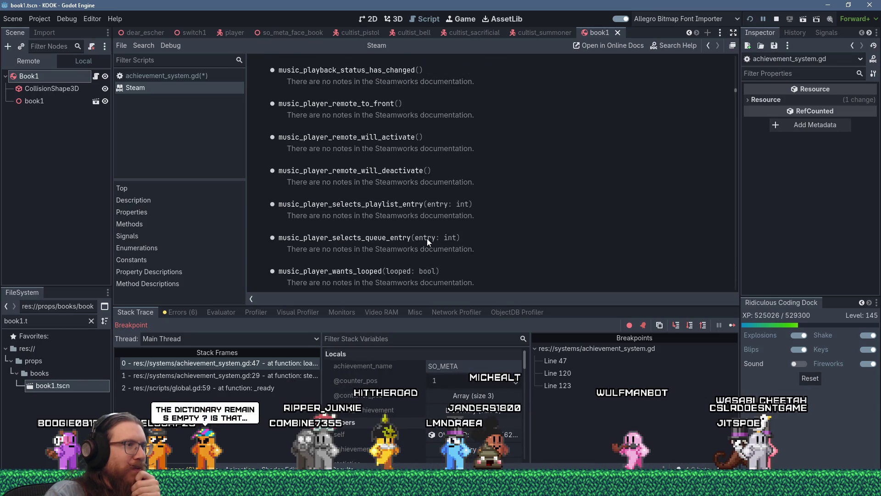
pyautogui.scroll(-10, 427, 238)
pyautogui.scroll(-5, 427, 239)
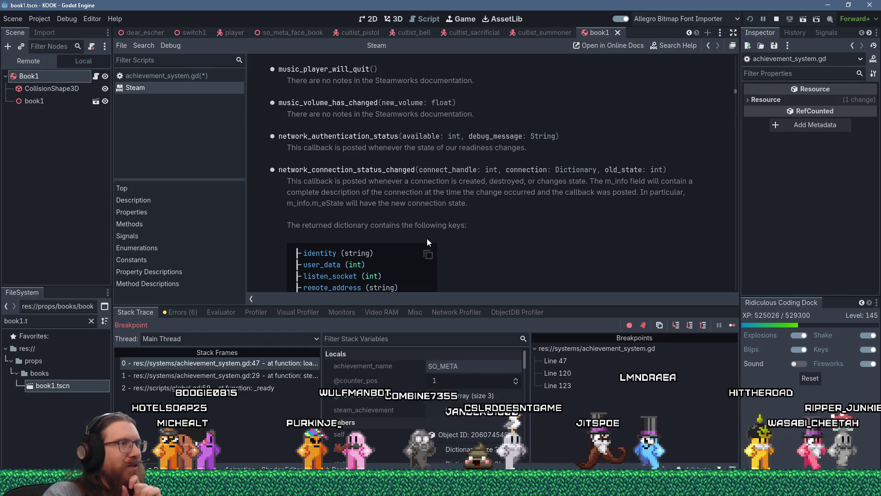
pyautogui.scroll(-4, 427, 239)
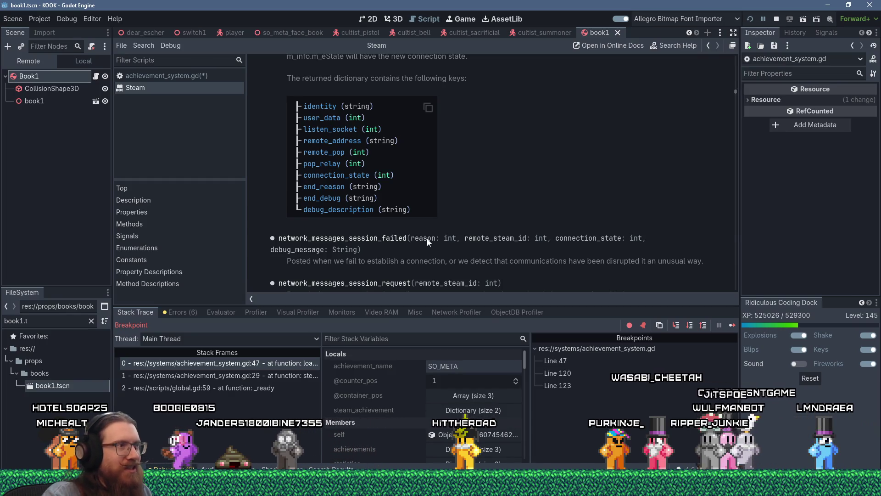
# Scroll past the server_rules signals to steam_api_call_completed and select its name
pyautogui.scroll(-5, 427, 238)
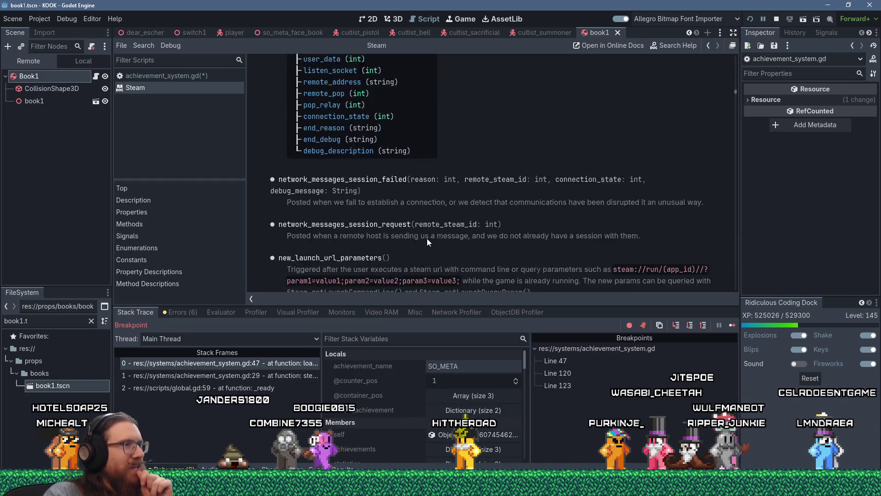
pyautogui.scroll(-2, 427, 239)
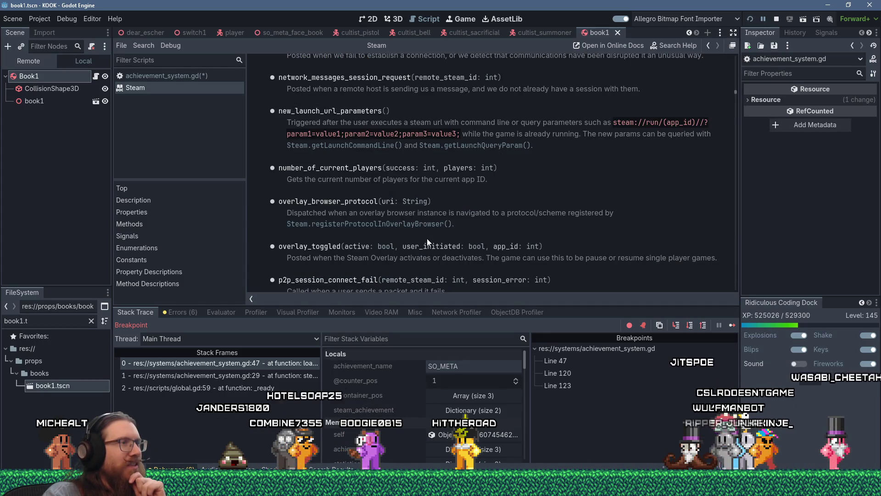
pyautogui.scroll(-5, 427, 238)
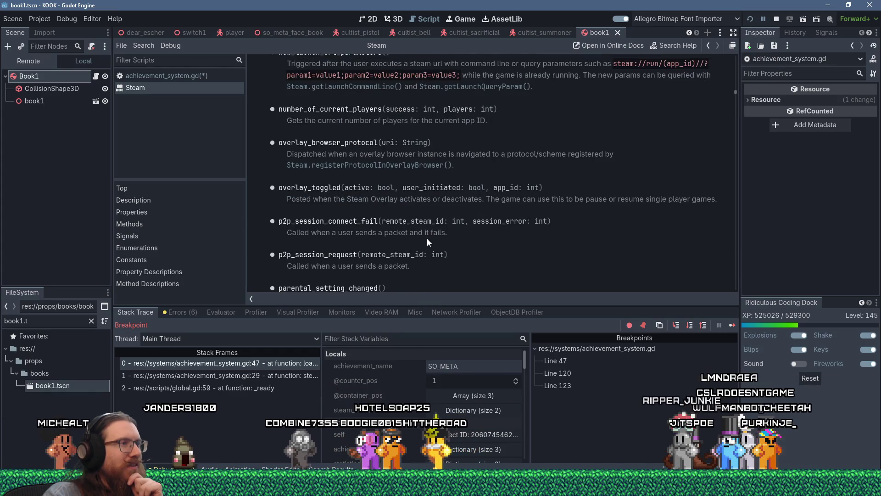
pyautogui.scroll(-2, 427, 238)
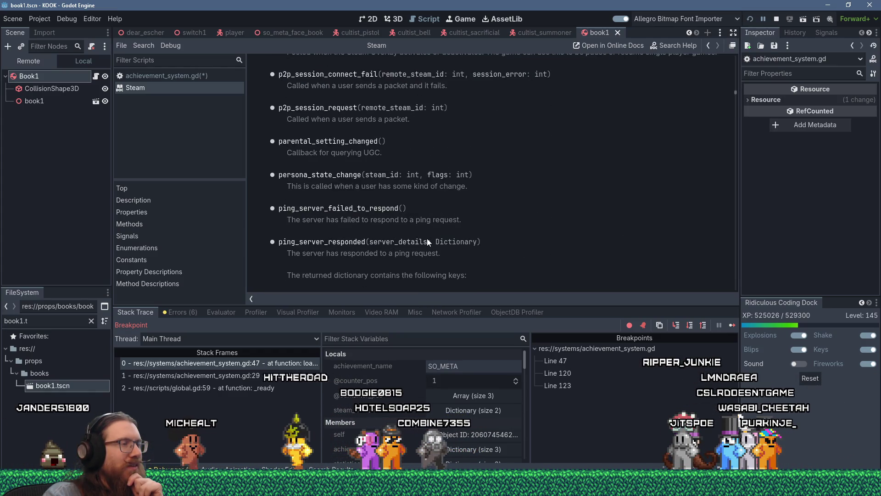
pyautogui.scroll(-13, 427, 239)
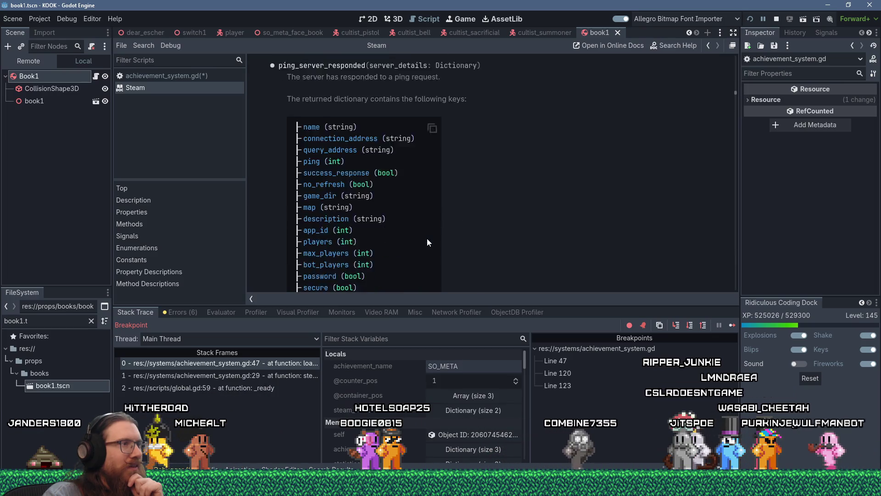
pyautogui.scroll(-2, 427, 239)
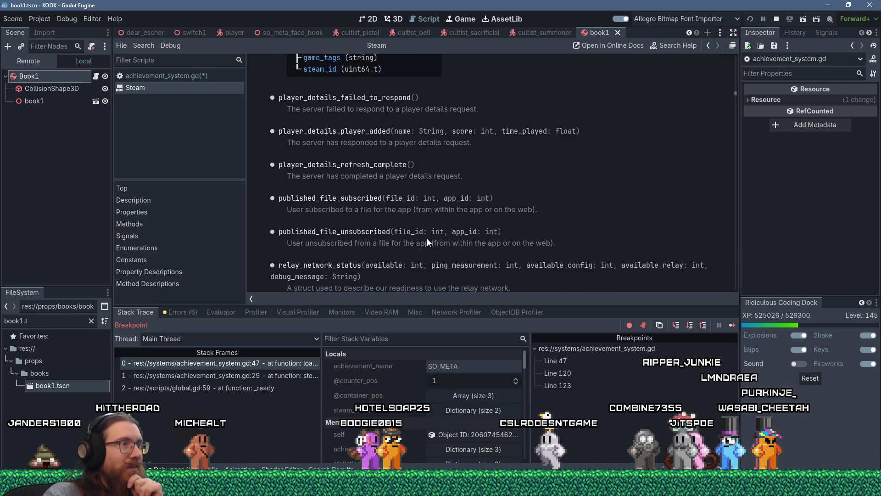
pyautogui.scroll(-1, 427, 238)
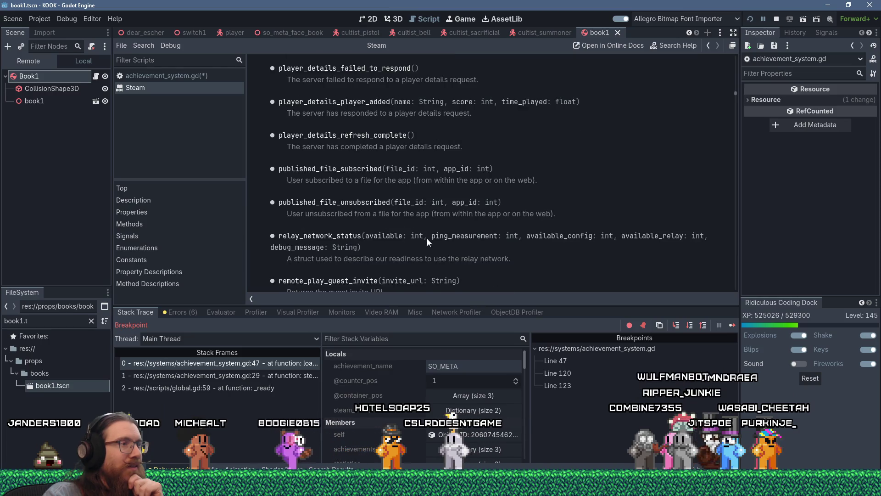
pyautogui.scroll(-1, 427, 238)
pyautogui.scroll(-3, 427, 242)
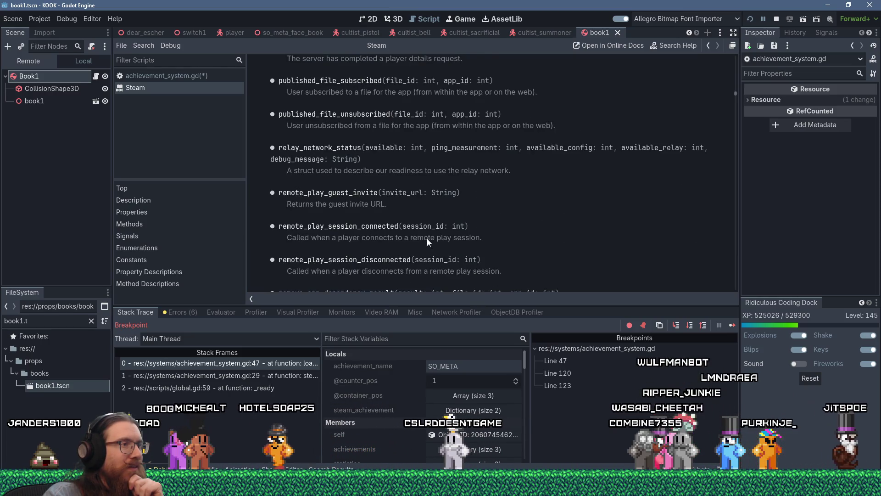
pyautogui.scroll(-3, 427, 242)
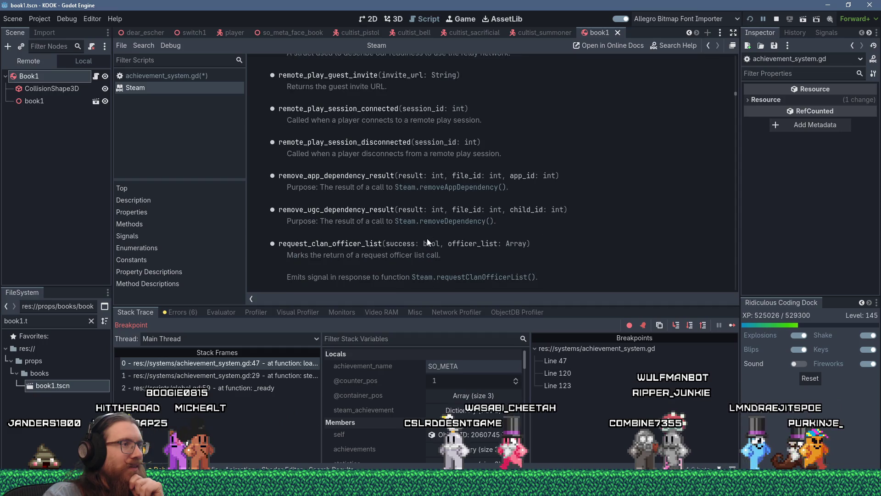
pyautogui.scroll(-4, 427, 242)
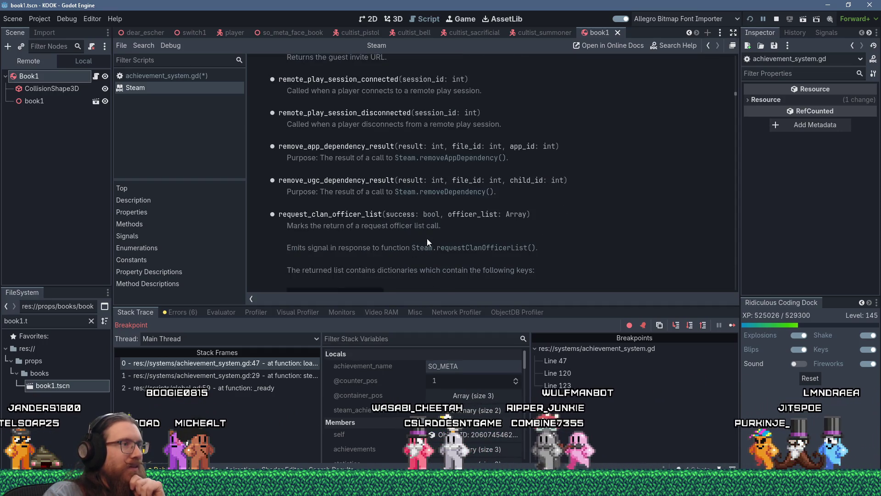
pyautogui.scroll(-3, 427, 242)
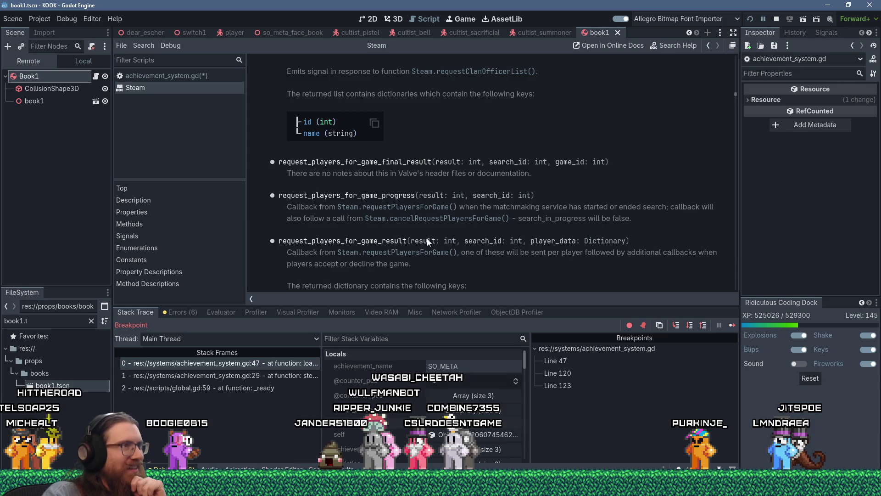
pyautogui.scroll(-1, 427, 240)
pyautogui.scroll(-5, 424, 243)
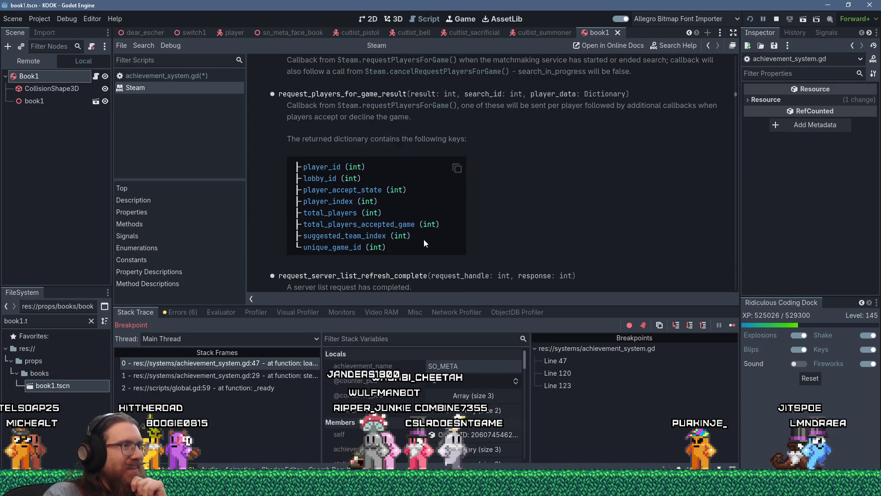
pyautogui.scroll(-2, 425, 244)
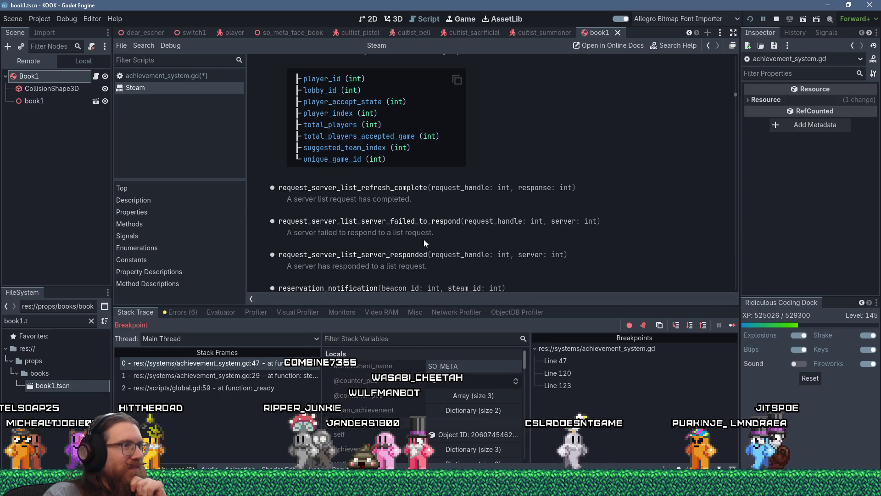
pyautogui.scroll(-3, 424, 243)
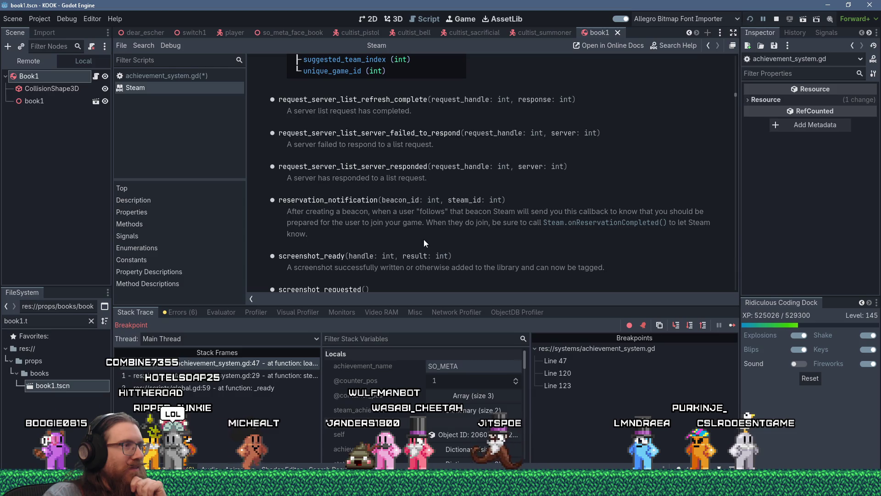
pyautogui.scroll(-5, 425, 243)
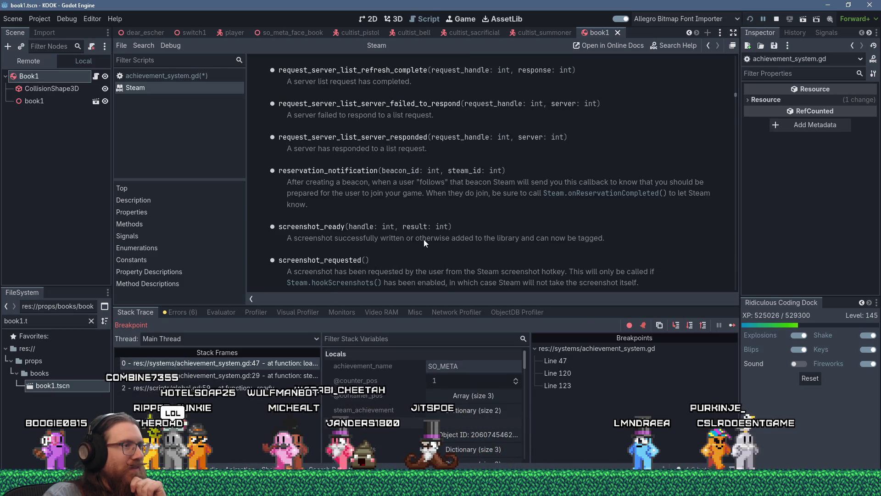
pyautogui.scroll(-5, 424, 243)
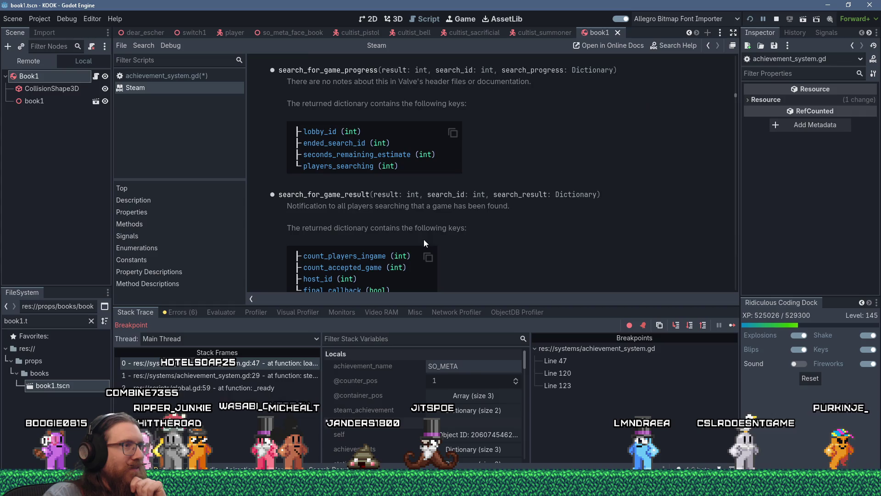
pyautogui.scroll(-4, 424, 244)
pyautogui.scroll(-2, 425, 243)
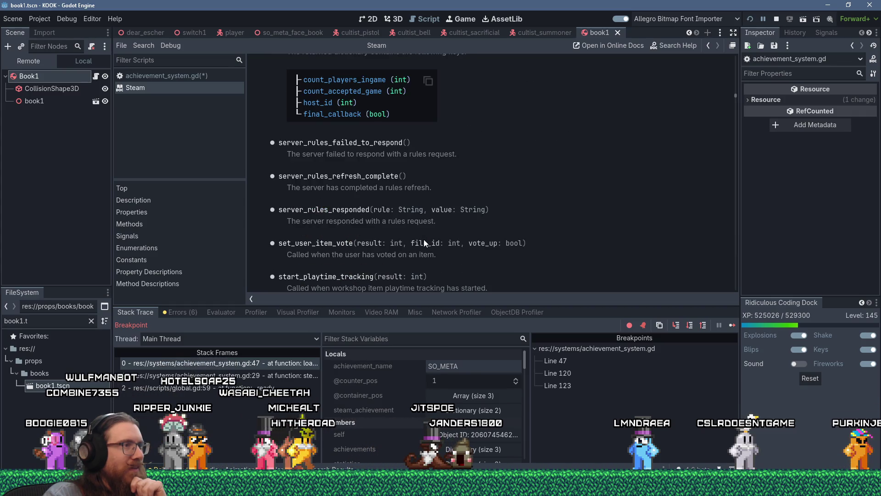
pyautogui.scroll(-1, 424, 240)
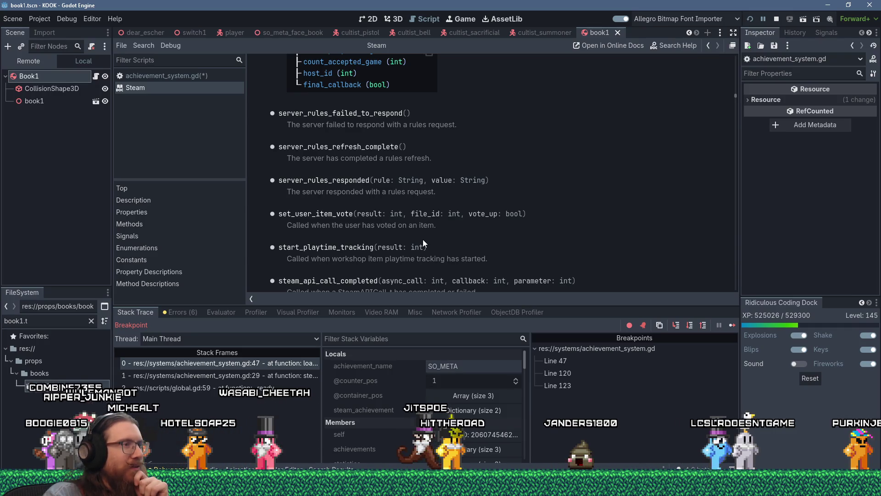
pyautogui.scroll(-1, 423, 244)
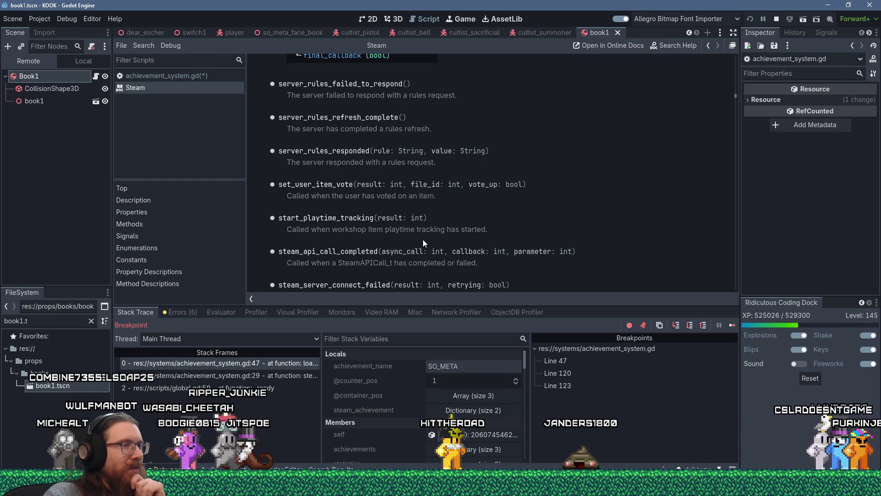
pyautogui.doubleClick(334, 252)
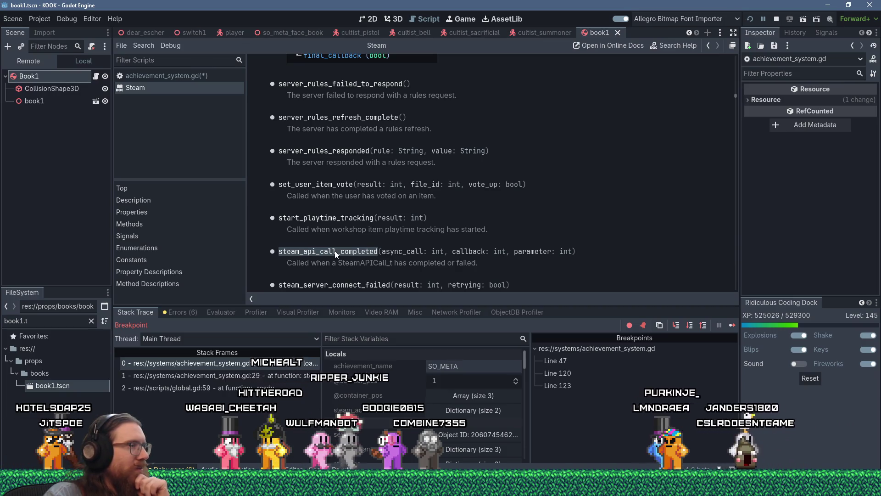
# Scroll the signal descriptions from stop_playtime_tracking down to timeline_event_recording_exists
pyautogui.scroll(-1, 335, 250)
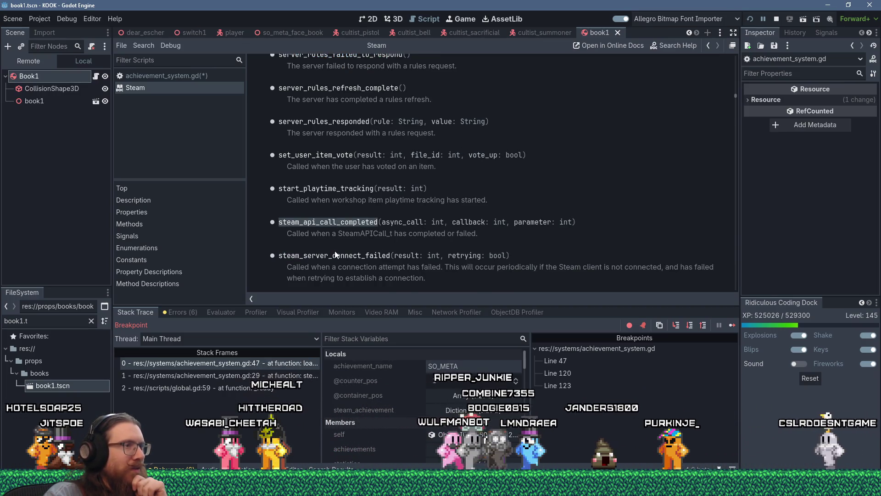
pyautogui.scroll(-1, 336, 255)
pyautogui.scroll(-2, 335, 251)
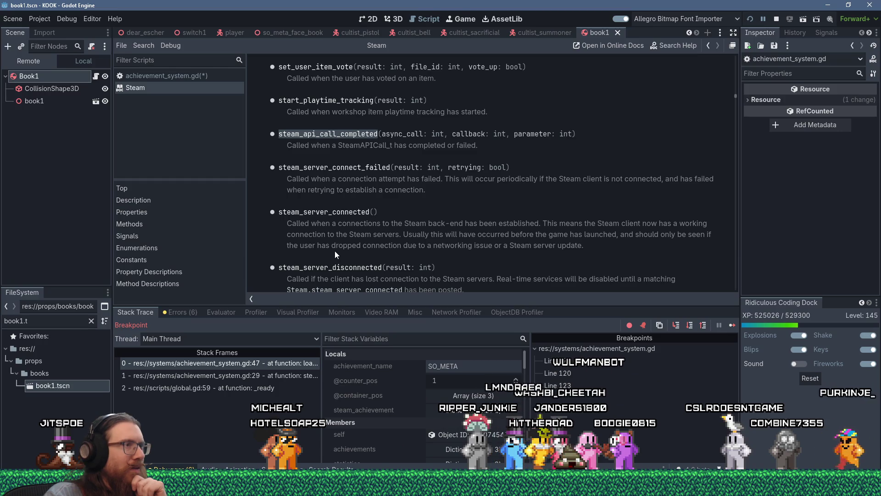
pyautogui.scroll(-1, 335, 250)
pyautogui.scroll(-3, 335, 250)
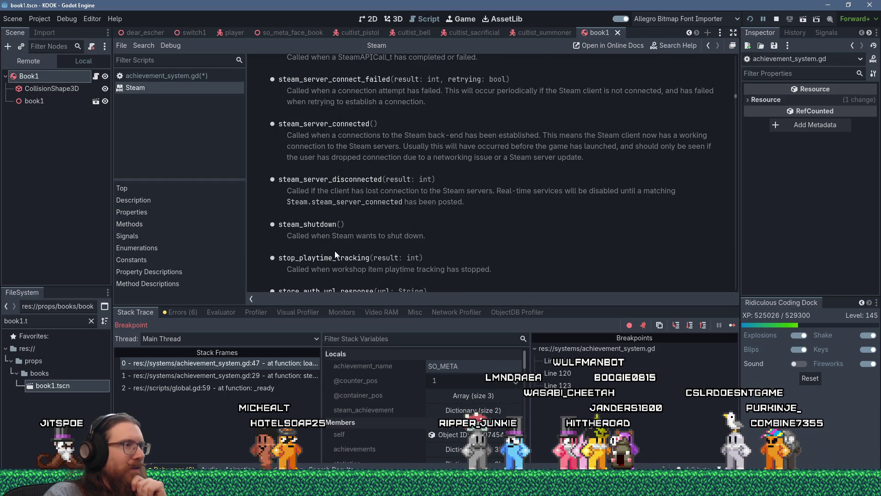
pyautogui.scroll(-2, 335, 250)
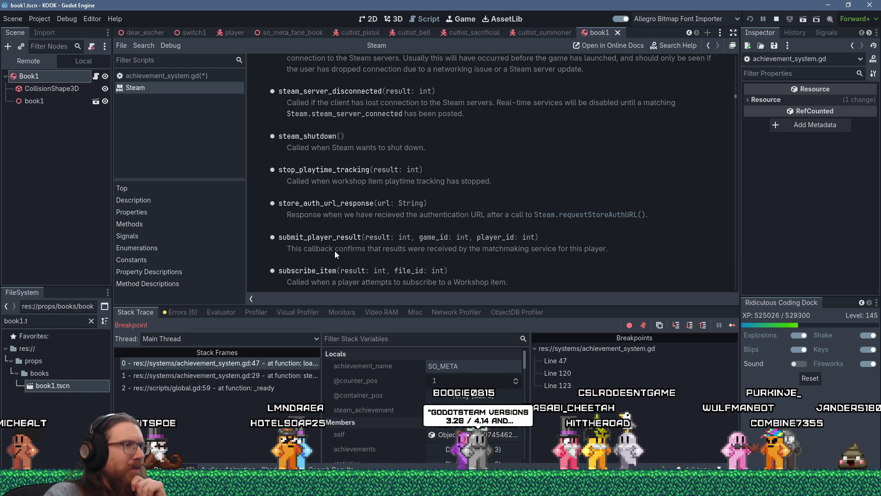
pyautogui.scroll(-1, 335, 251)
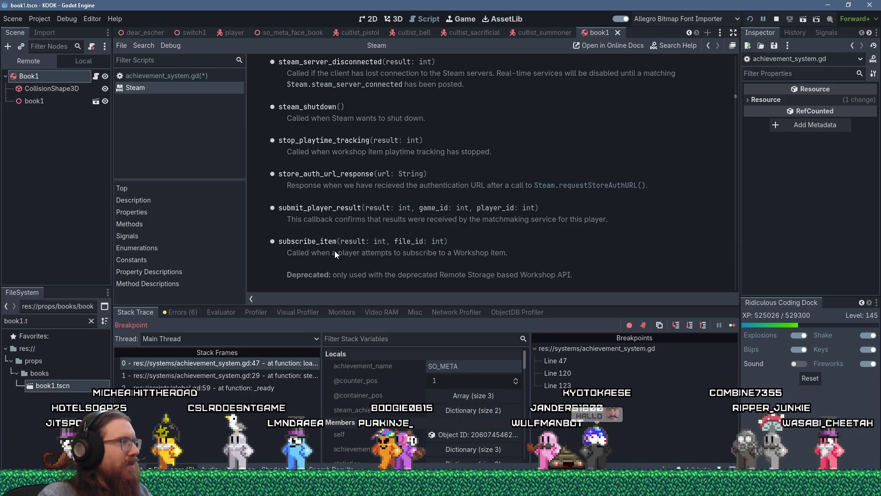
pyautogui.scroll(-3, 335, 248)
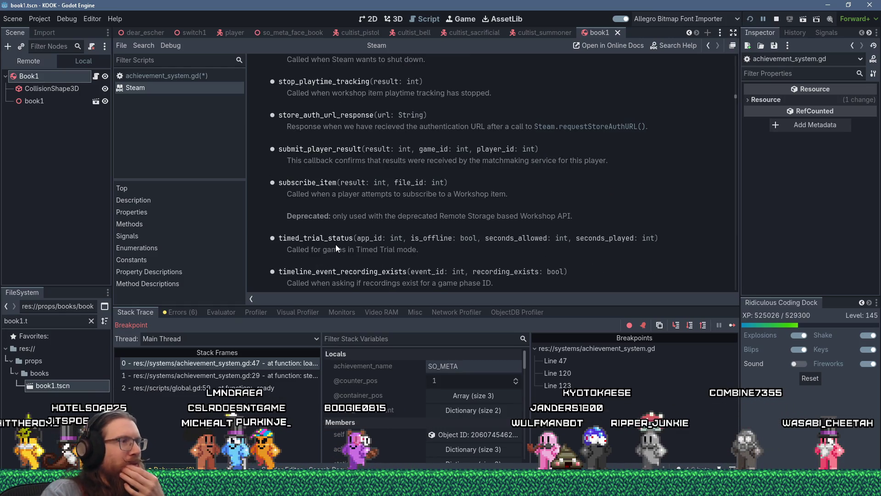
# Scroll down to user_stats_stored, then bring up the Steam tray menu listing KOOK Demo and KOOK
pyautogui.scroll(-1, 336, 248)
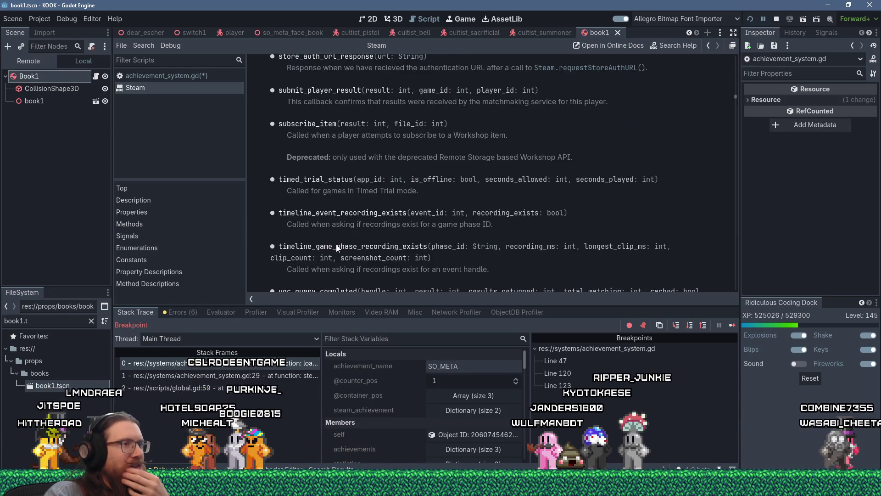
pyautogui.scroll(-2, 337, 248)
pyautogui.scroll(-1, 336, 248)
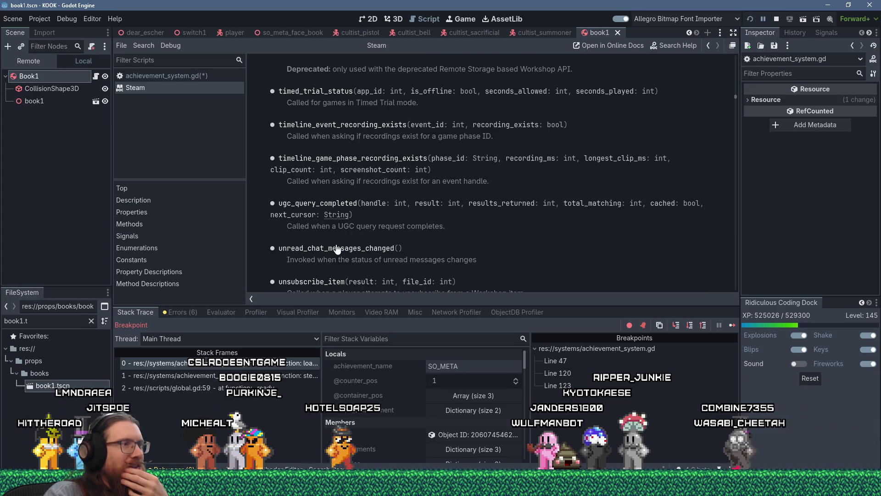
pyautogui.scroll(-2, 337, 248)
pyautogui.scroll(-2, 336, 246)
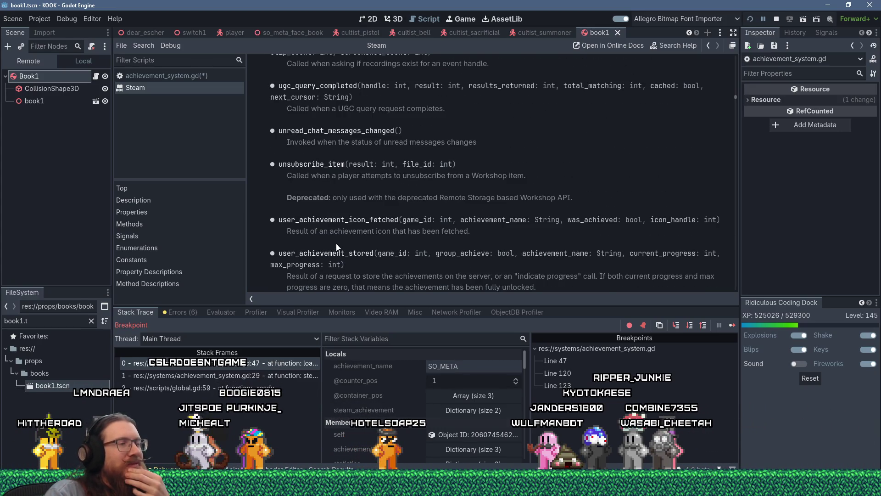
pyautogui.scroll(-3, 336, 245)
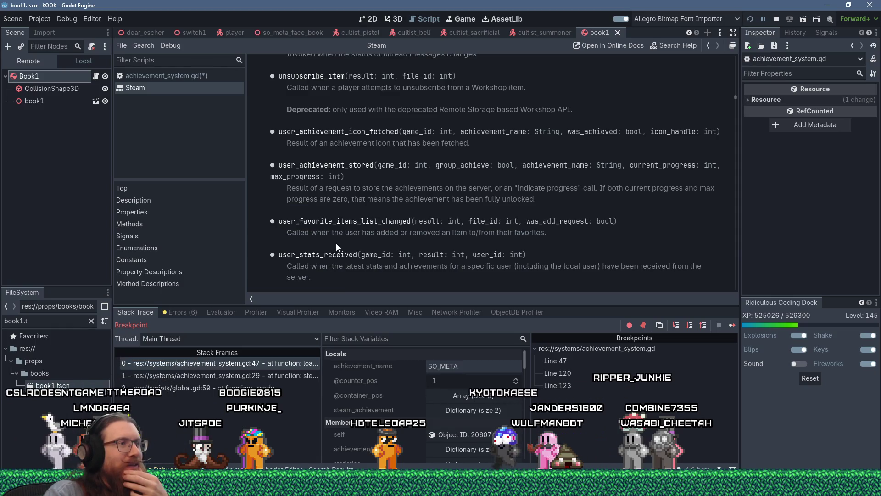
pyautogui.scroll(-1, 337, 247)
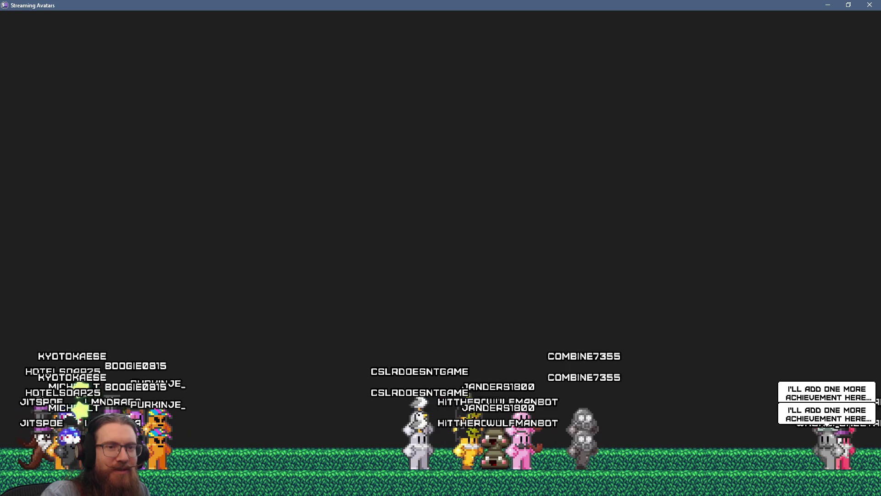
pyautogui.rightClick(662, 482)
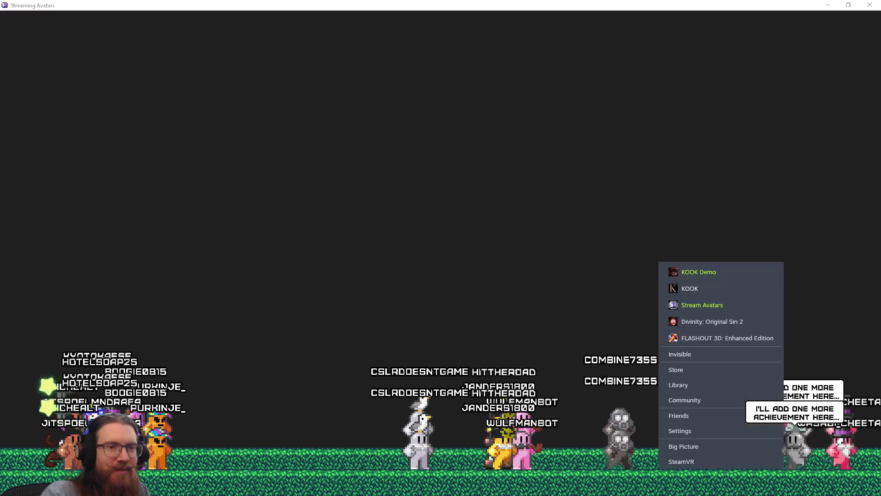
# Exit Steam, leaving it waiting for KOOK Demo to shut down
pyautogui.click(682, 476)
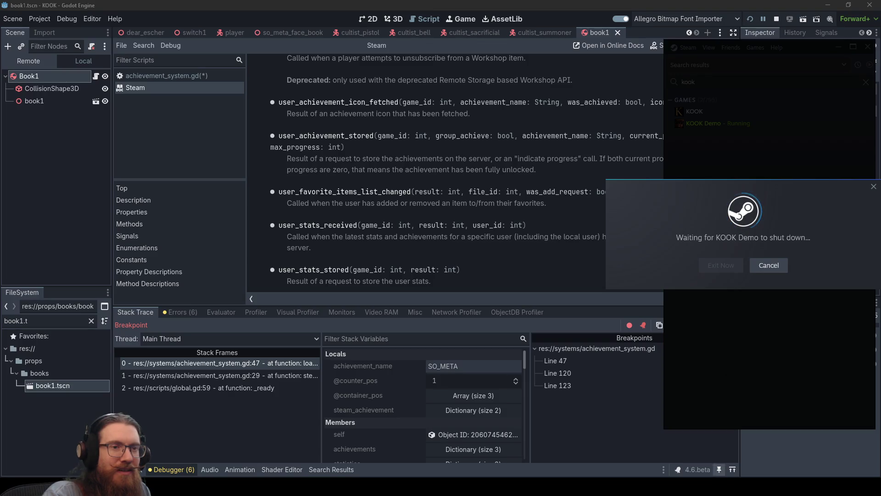
# Stop Godot's running debug session and start a Windows search for Steam
pyautogui.click(555, 266)
pyautogui.click(777, 19)
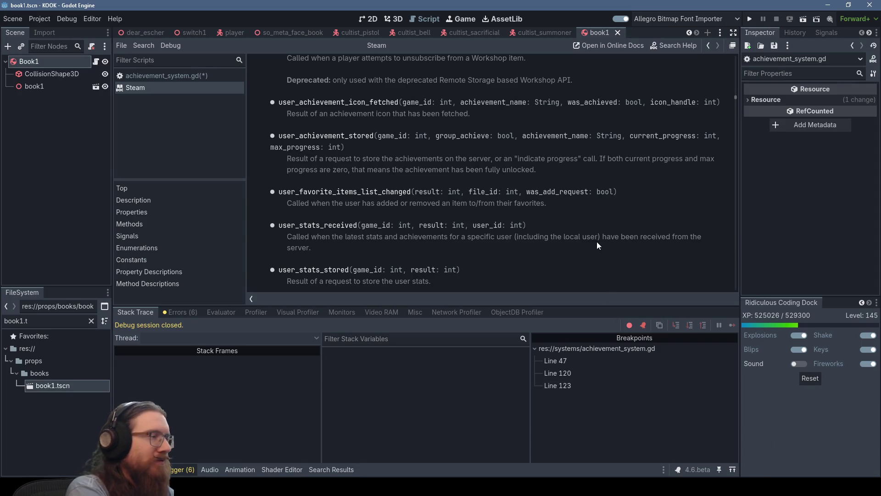
pyautogui.press('super+r')
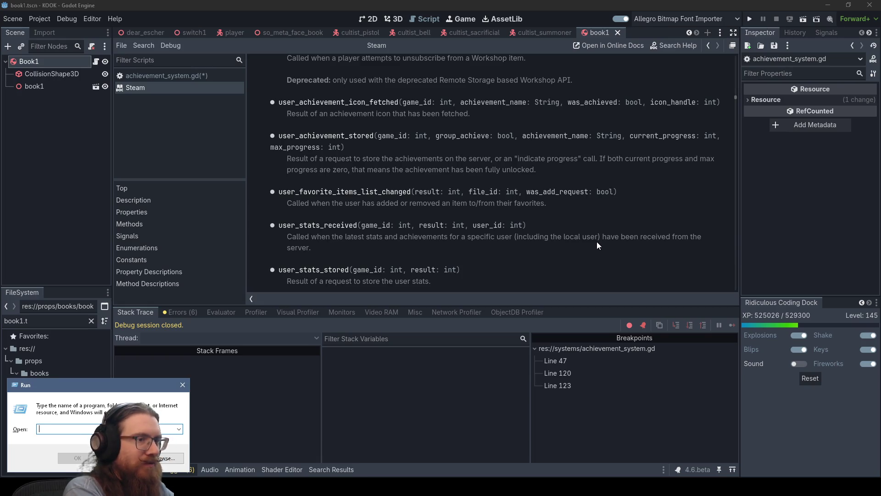
pyautogui.press('super')
# Relaunch Steam, dismiss its promotional popup and switch it to Small Mode
pyautogui.write('steam')
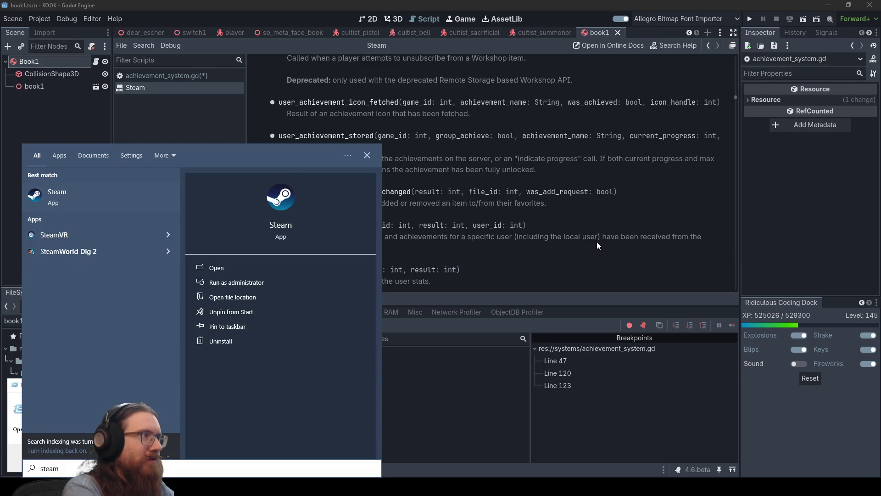
pyautogui.click(108, 201)
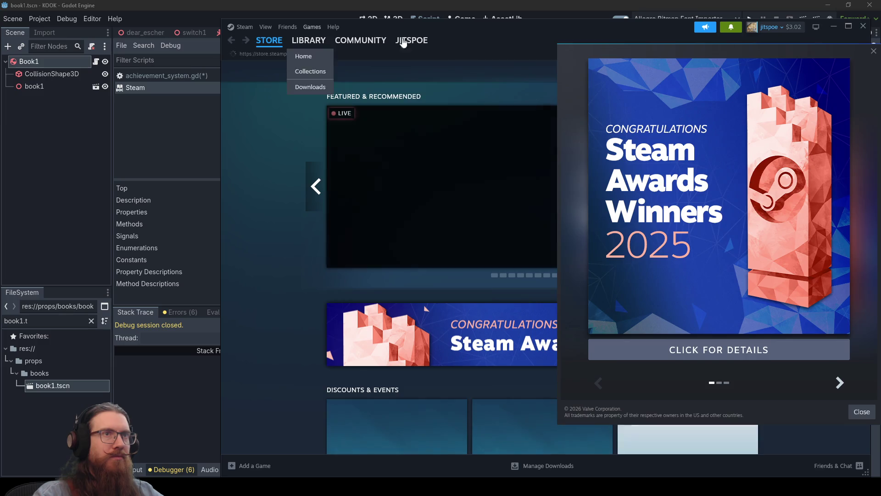
pyautogui.click(840, 383)
pyautogui.click(840, 383)
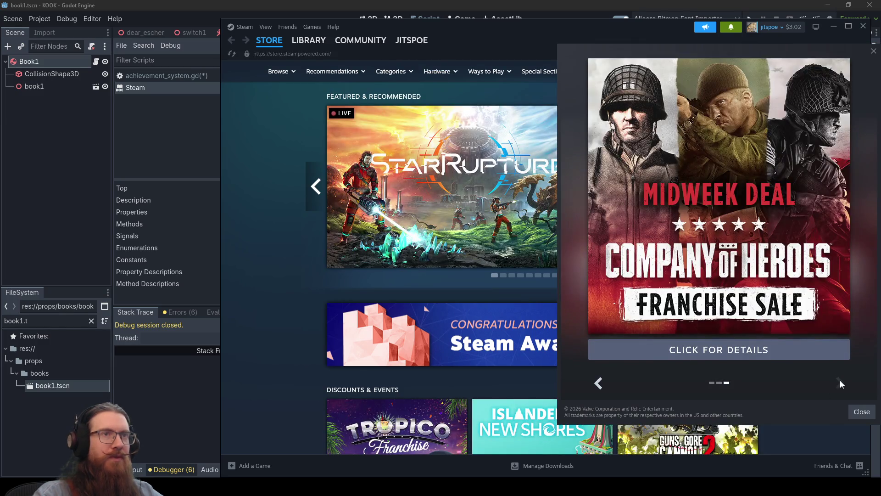
pyautogui.click(862, 412)
pyautogui.click(265, 27)
pyautogui.click(270, 109)
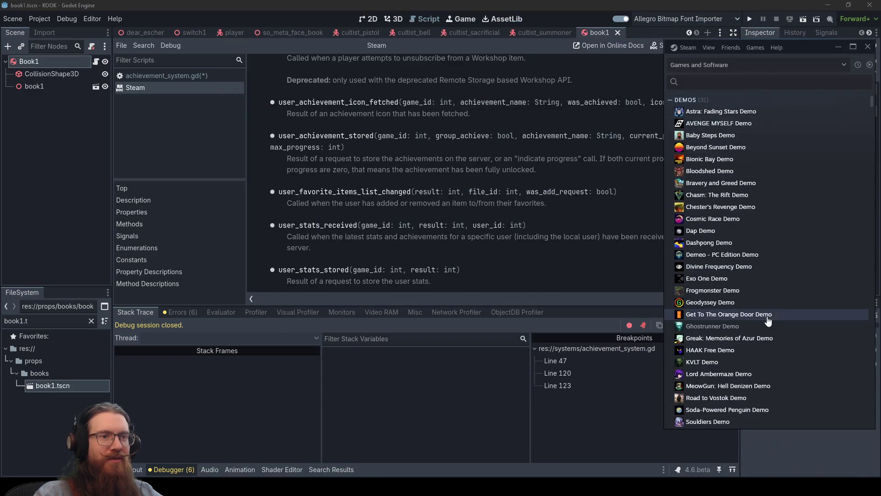
# Start Stream Avatars from Steam's tray menu, then run the KOOK project from Godot with F5
pyautogui.click(527, 206)
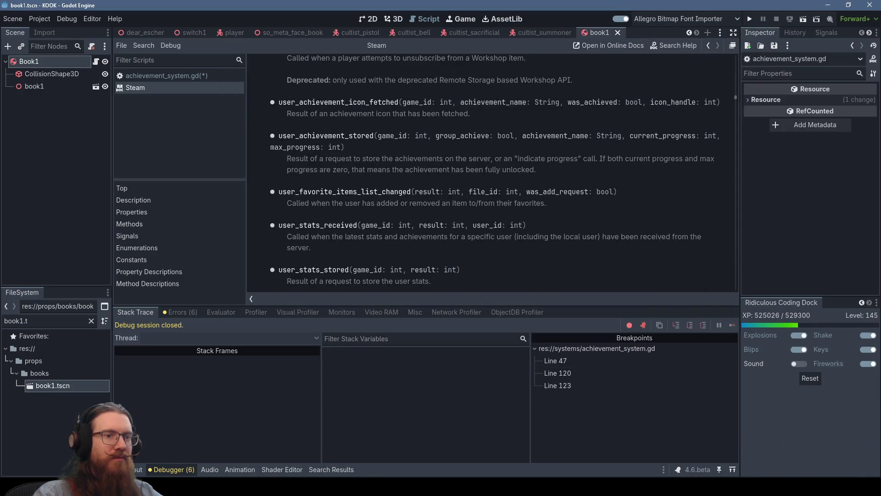
pyautogui.rightClick(662, 487)
pyautogui.click(711, 276)
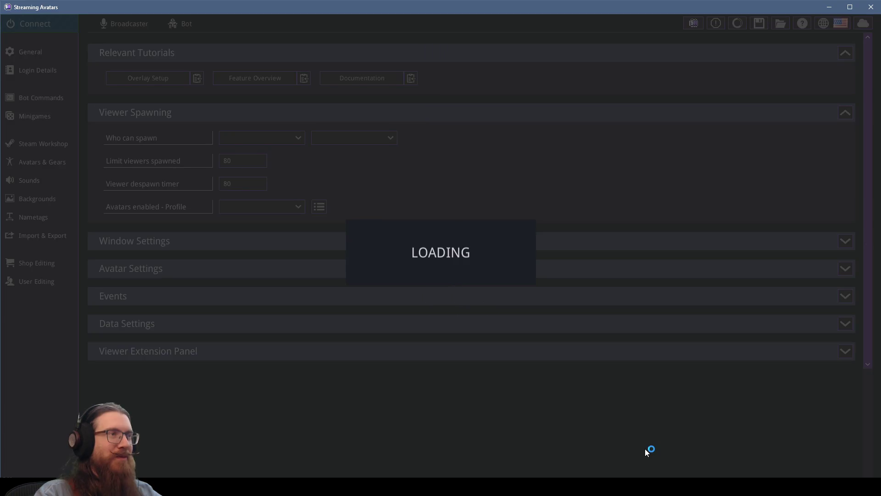
pyautogui.hotkey('alt', 'Tab')
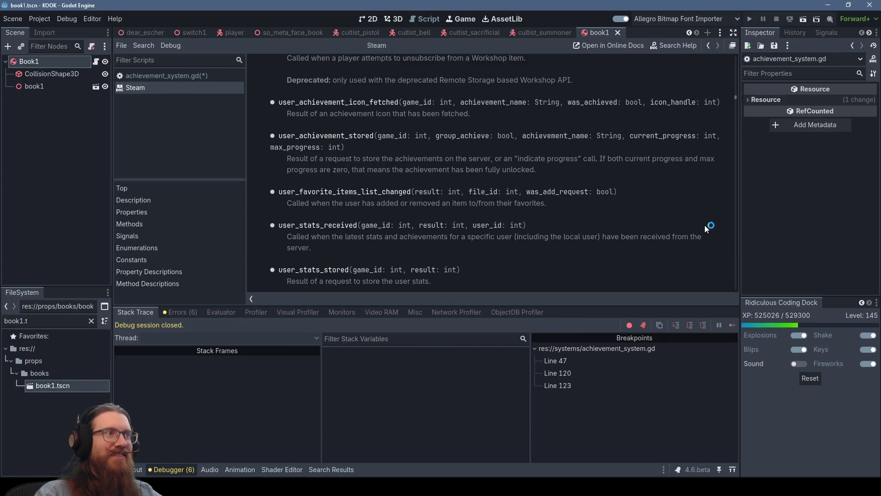
pyautogui.press('F5')
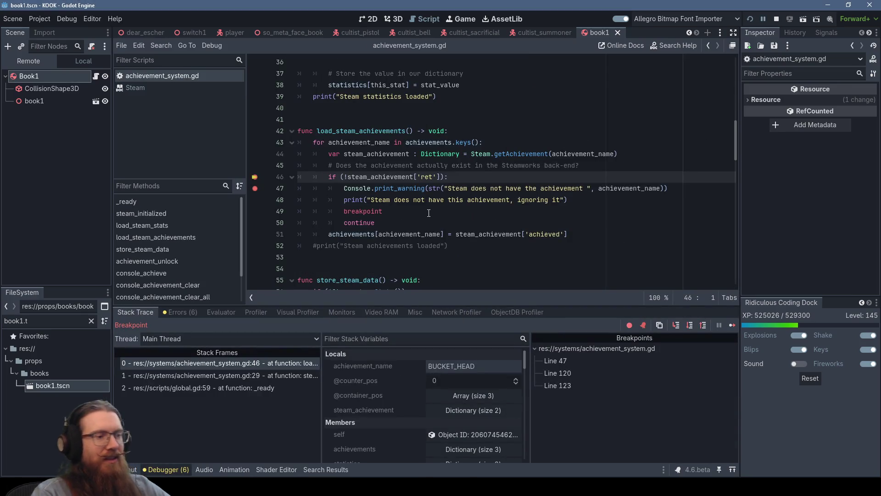
# Continue to line 51, inspect achievement_name (now TEST), then resume past the achievement breakpoints
pyautogui.press('F10')
pyautogui.press('F10')
pyautogui.press('F10')
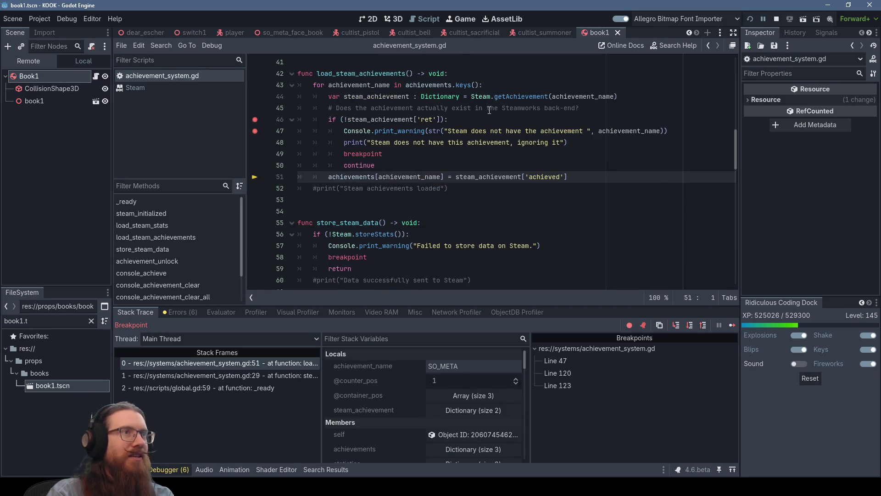
pyautogui.moveTo(570, 95)
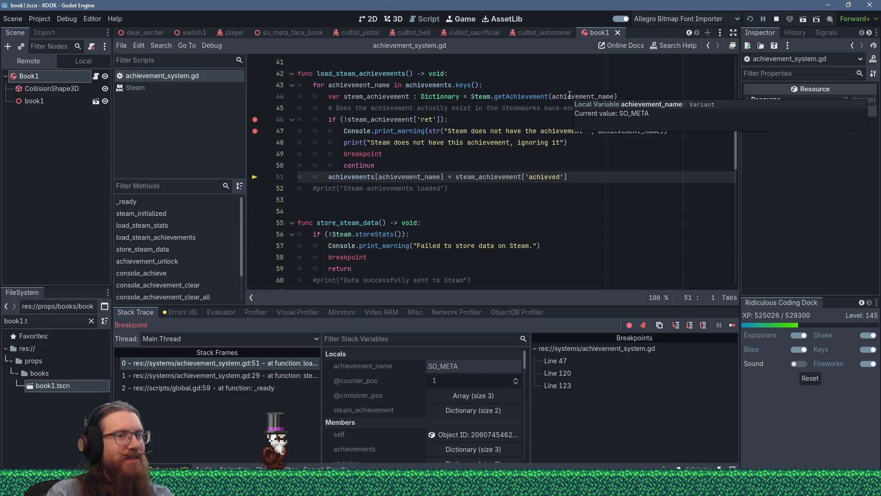
pyautogui.press('F12')
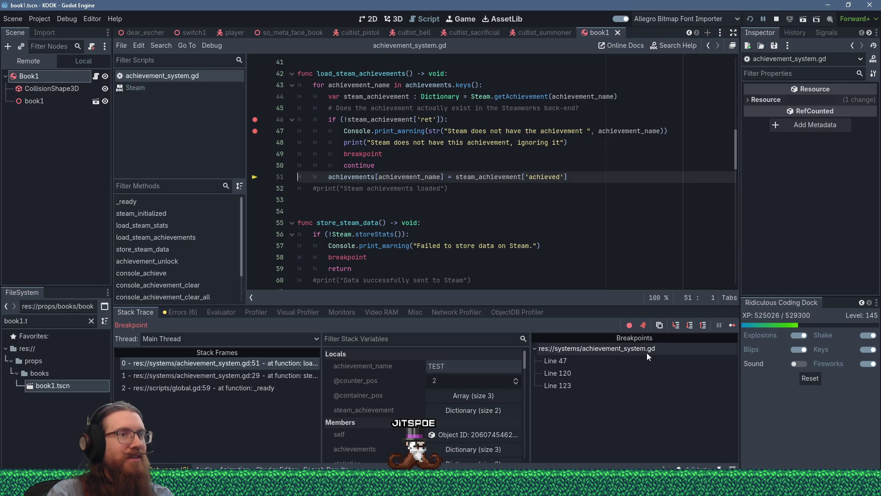
pyautogui.click(732, 327)
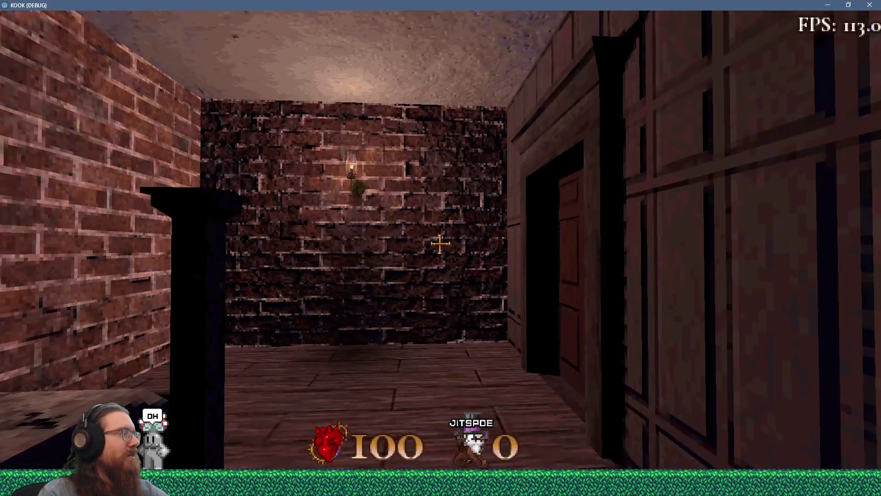
# Enable god mode and noclip through KOOK's dev console
pyautogui.press('w')
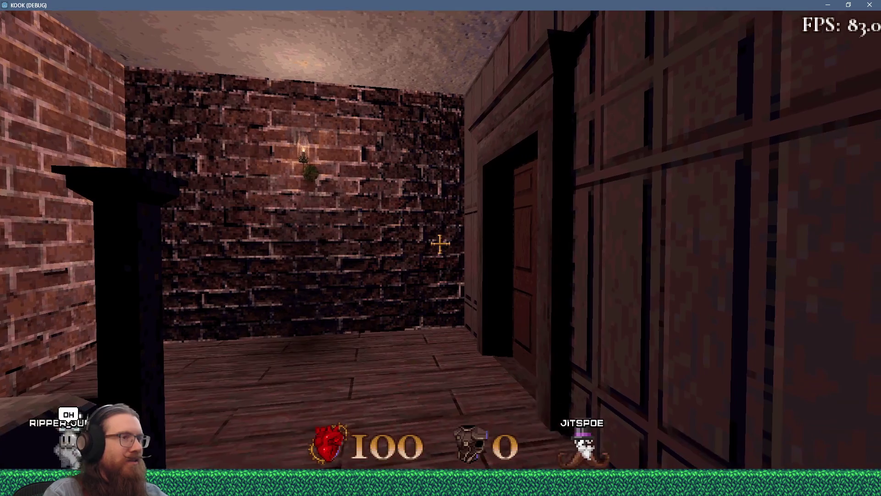
pyautogui.press('`')
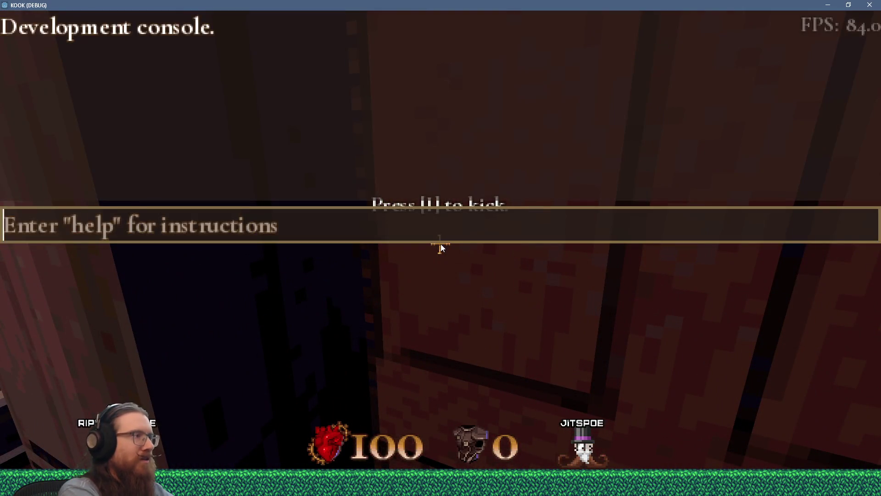
pyautogui.write('god')
pyautogui.press('Return')
pyautogui.write('noclip')
pyautogui.press('Return')
pyautogui.press('`')
# Fly through the walls to the cultists' courtyard, triggering the So Meta breakpoint
pyautogui.press('w')
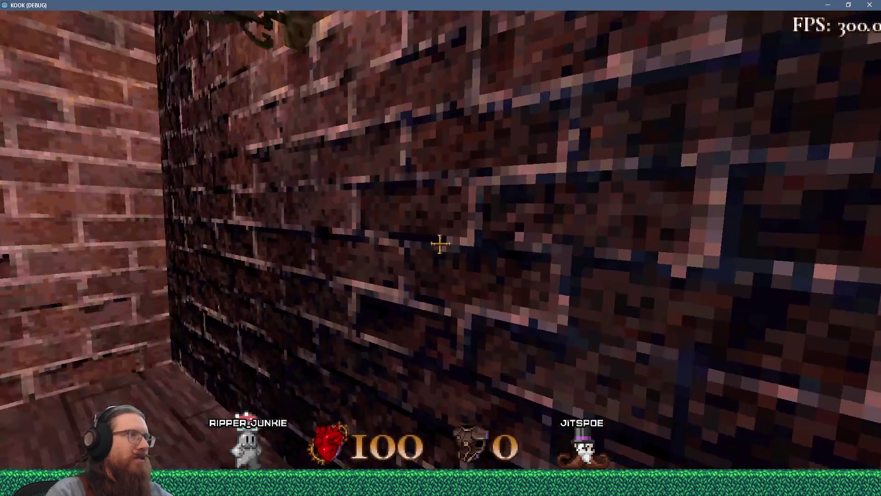
pyautogui.press('w')
pyautogui.press('w')
pyautogui.press('w')
pyautogui.press('w')
pyautogui.press('w')
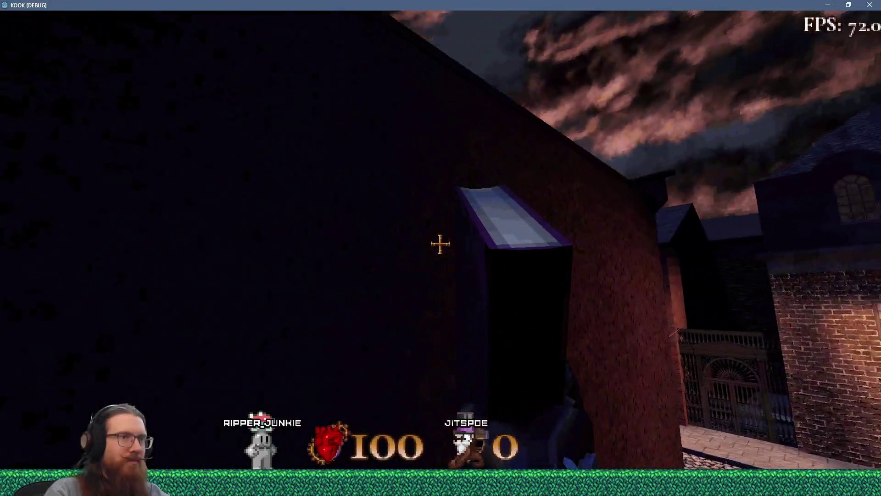
pyautogui.press('w')
pyautogui.press('s')
pyautogui.press('`')
pyautogui.write('noclip')
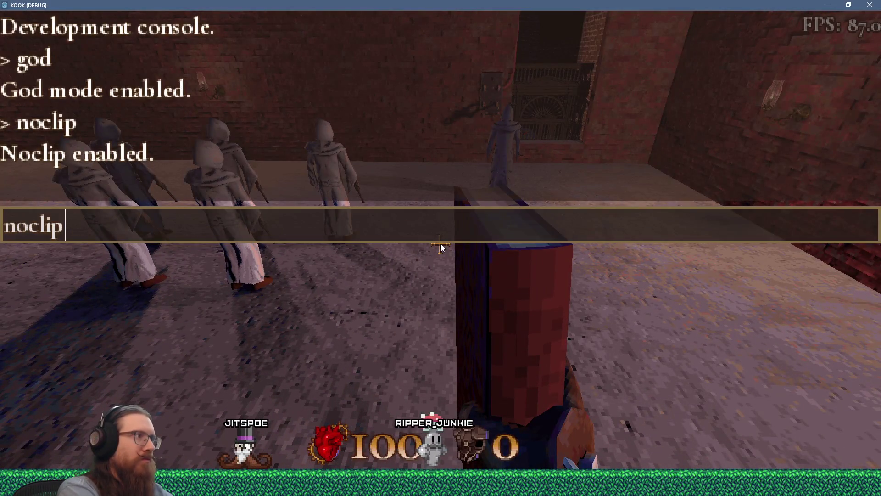
pyautogui.press('Return')
pyautogui.press('s')
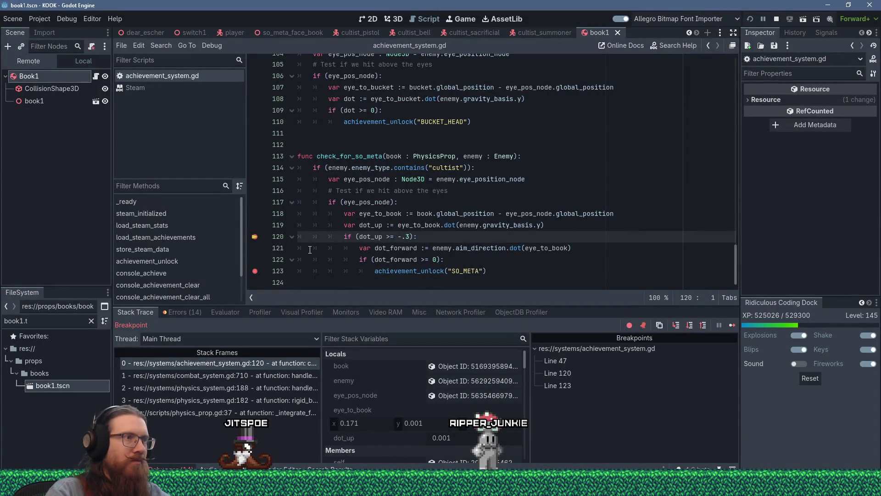
# Step over lines 120–122 of check_for_so_meta and resume past the SO_META unlock
pyautogui.press('F10')
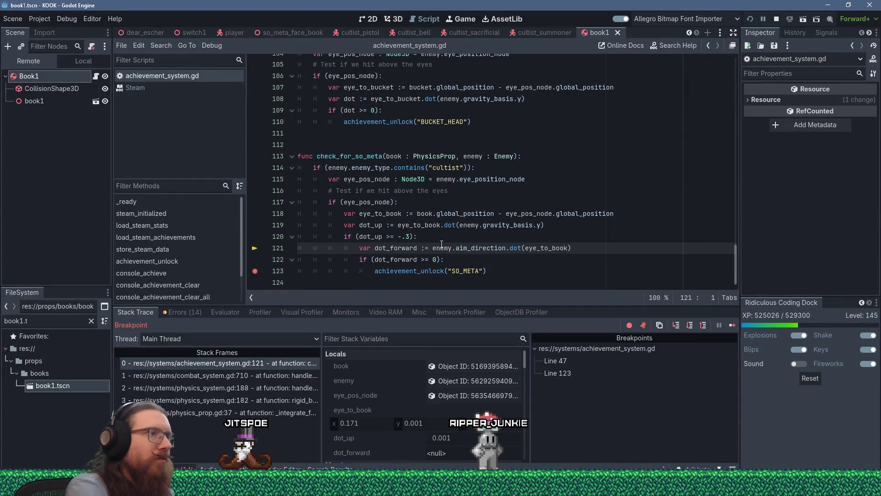
pyautogui.press('F10')
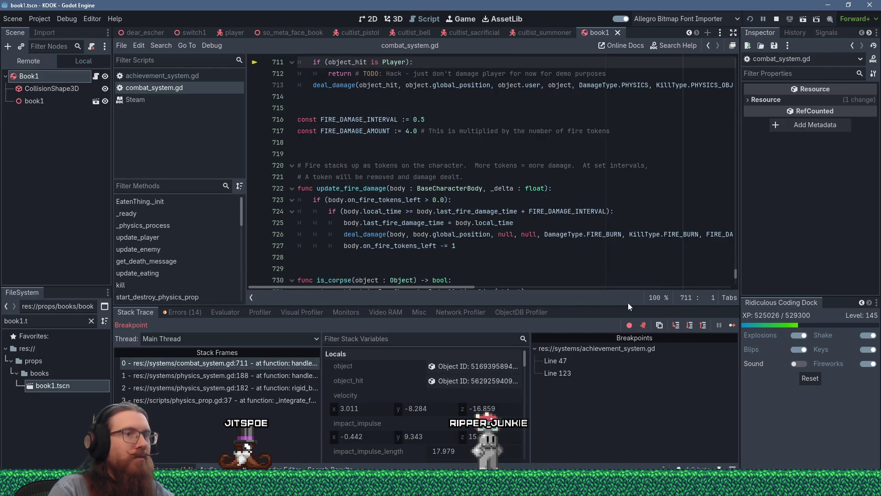
pyautogui.click(733, 325)
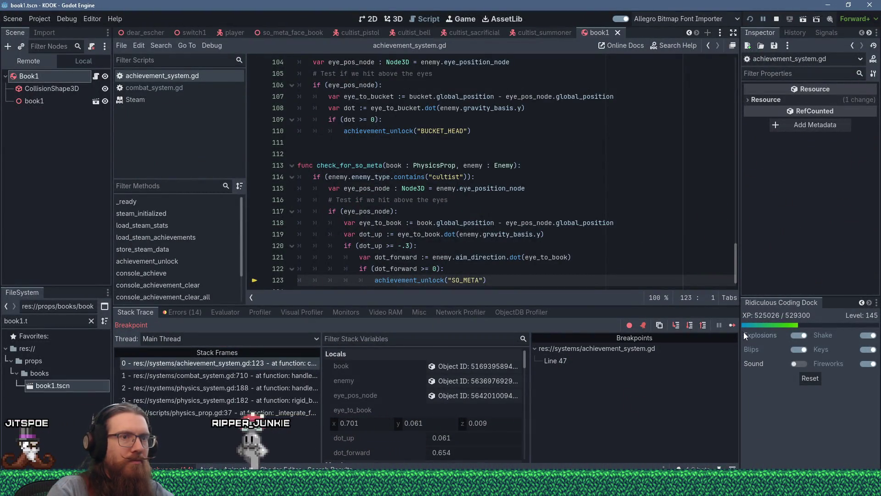
pyautogui.click(733, 325)
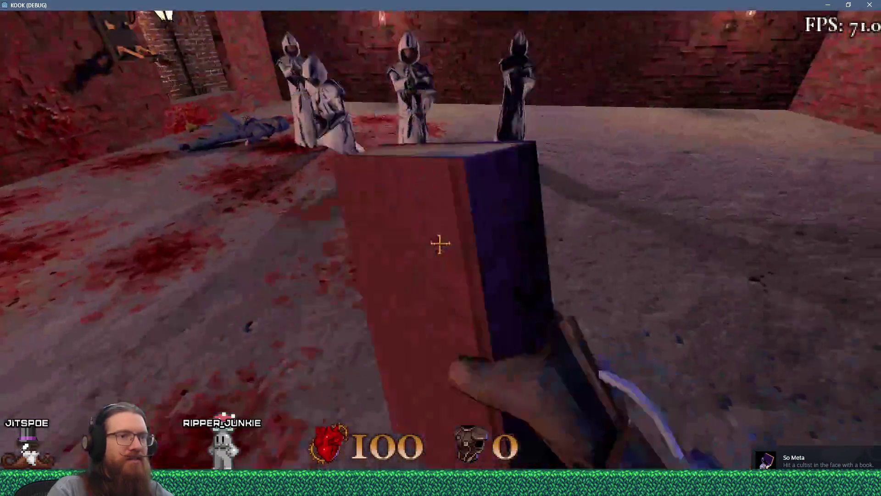
# Throw the book at the cultists, then strike and kick them
pyautogui.click(440, 244)
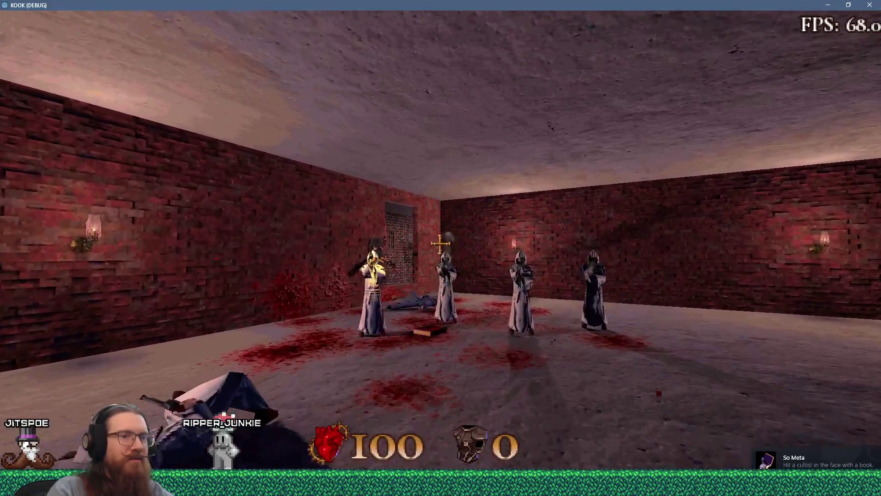
pyautogui.press('w')
pyautogui.click(440, 244)
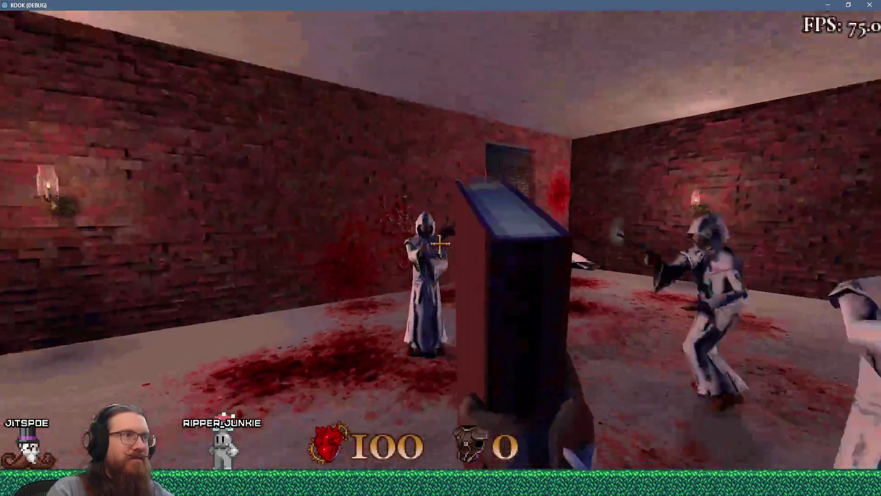
pyautogui.click(440, 245)
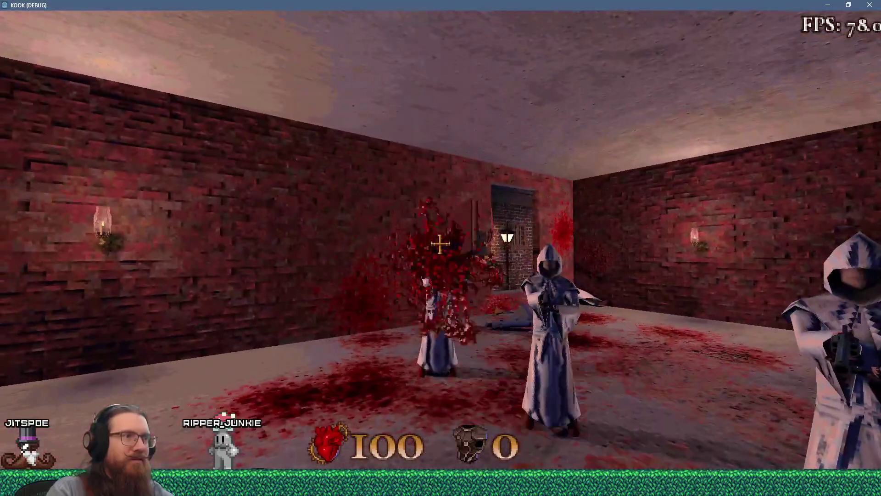
pyautogui.click(439, 244)
pyautogui.click(440, 244)
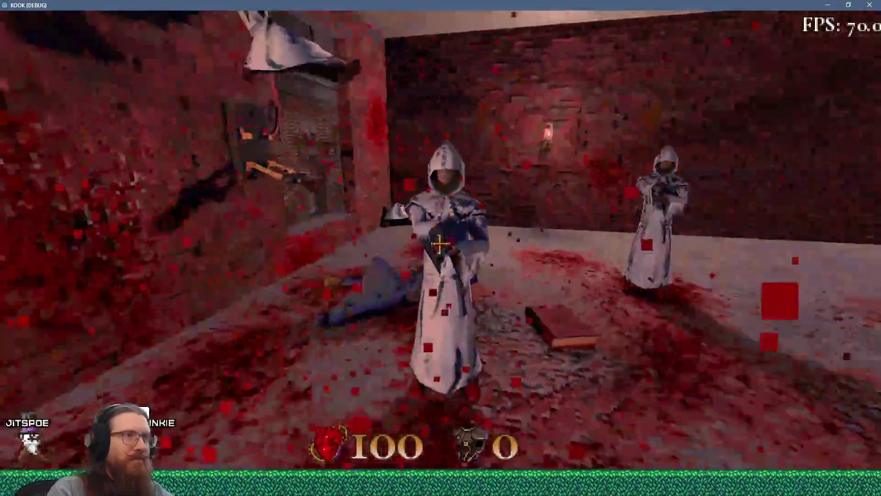
pyautogui.click(440, 244)
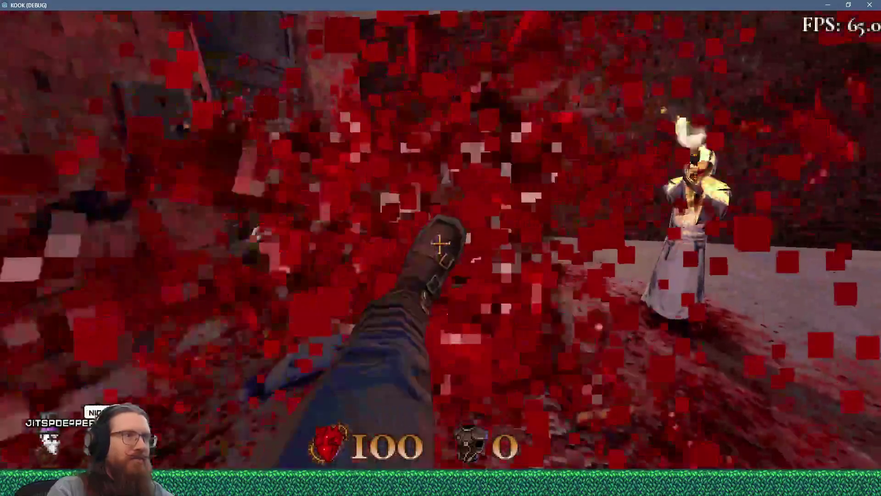
pyautogui.click(440, 244)
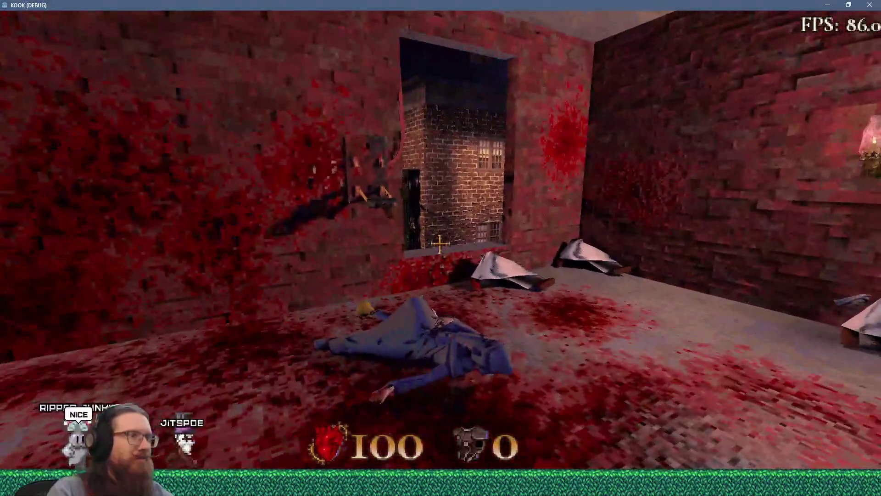
# Quit KOOK from the dev console, ending the debug session
pyautogui.press('`')
pyautogui.write('q')
pyautogui.write('t')
pyautogui.press('Return')
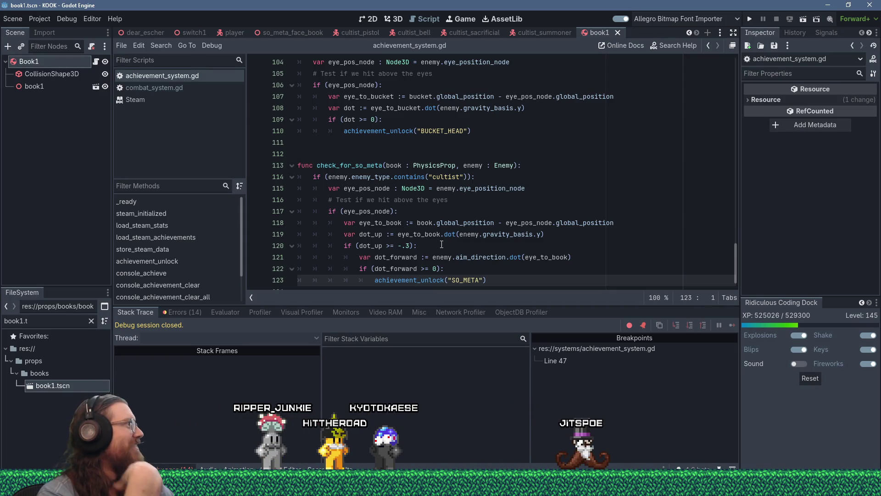
# Move the So Meta line to the end of kook_todo.txt, prefixed 'done:)' and suffixed 'achievement'
pyautogui.hotkey('alt', 'Tab')
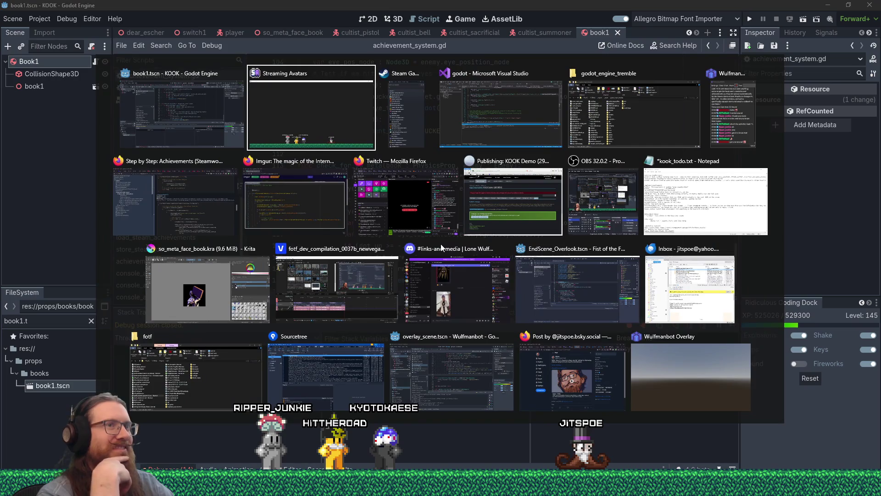
pyautogui.click(747, 233)
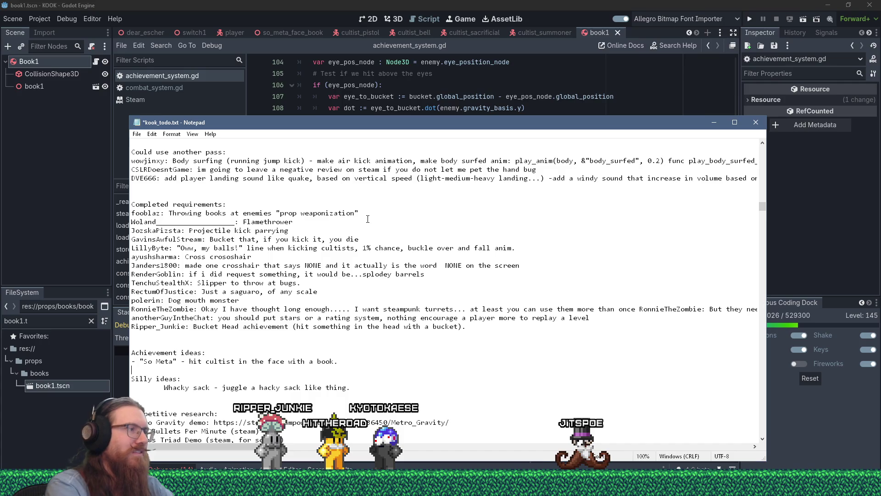
pyautogui.hotkey('shift', 'Up')
pyautogui.hotkey('ctrl', 'x')
pyautogui.hotkey('ctrl', 'End')
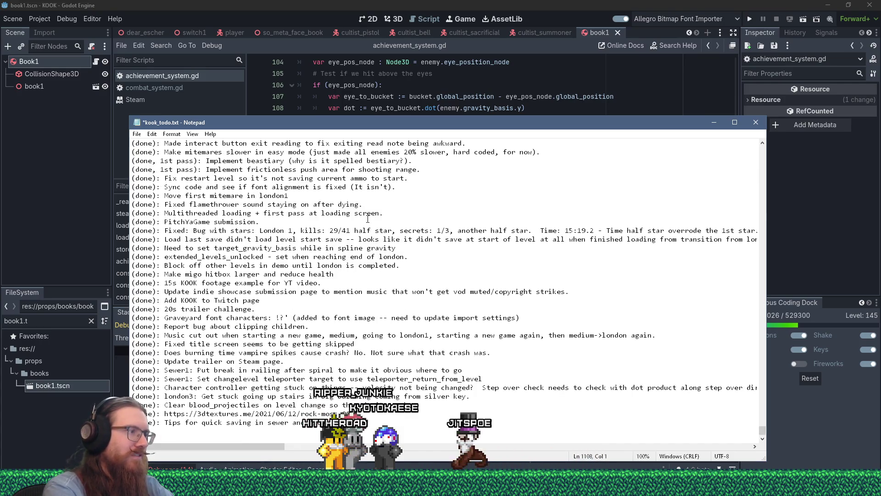
pyautogui.hotkey('ctrl', 'v')
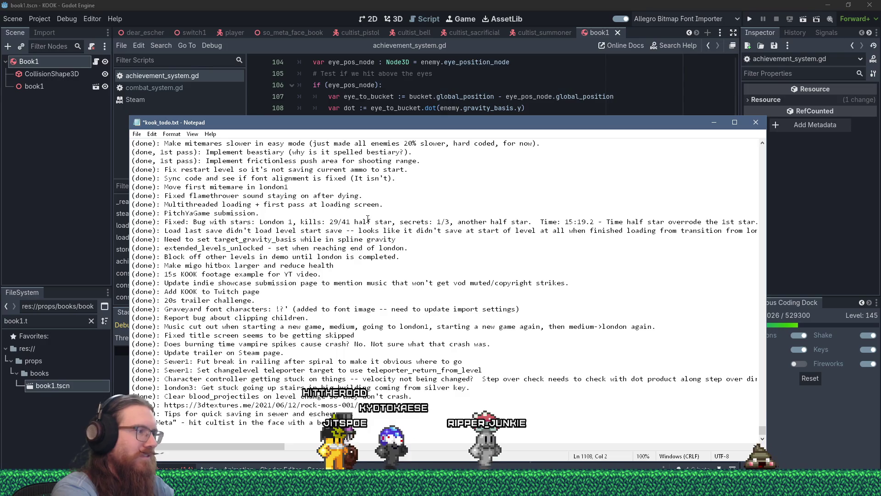
pyautogui.write('done):')
pyautogui.press('Right')
pyautogui.press('Right')
pyautogui.press('Right')
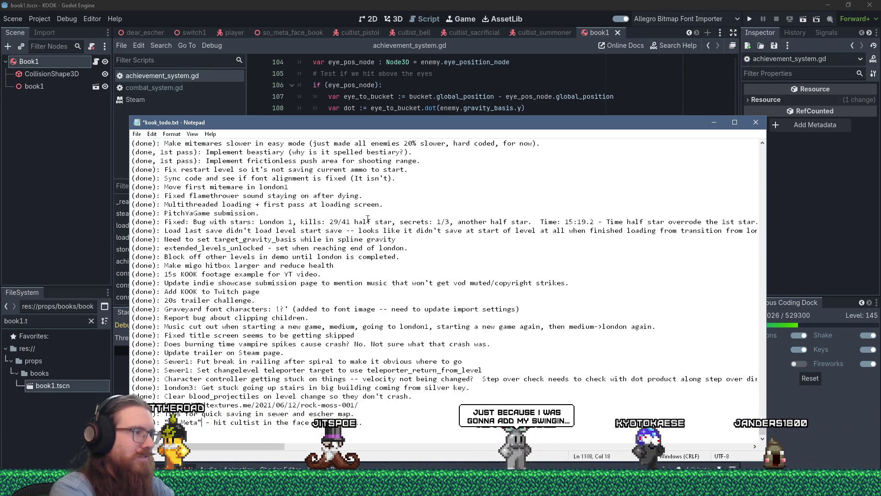
pyautogui.write('achievement')
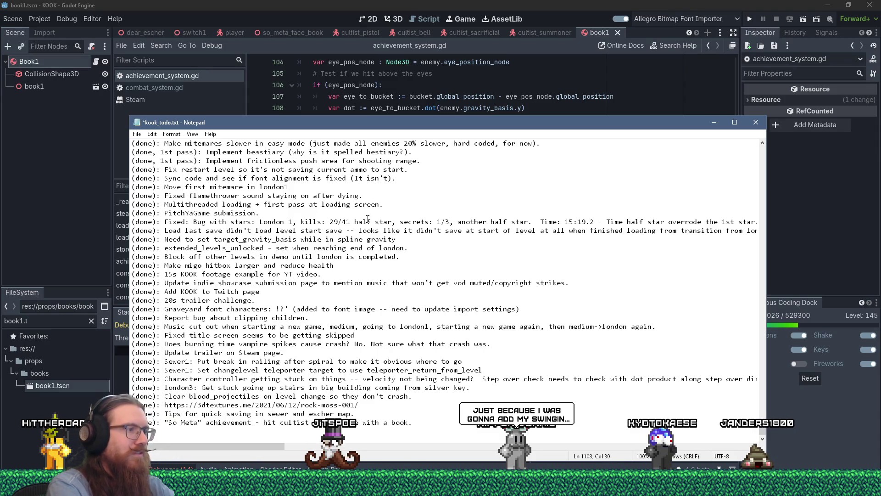
# Save the to-do file, return to its top and minimize Notepad
pyautogui.hotkey('ctrl', 's')
pyautogui.hotkey('ctrl', 'Home')
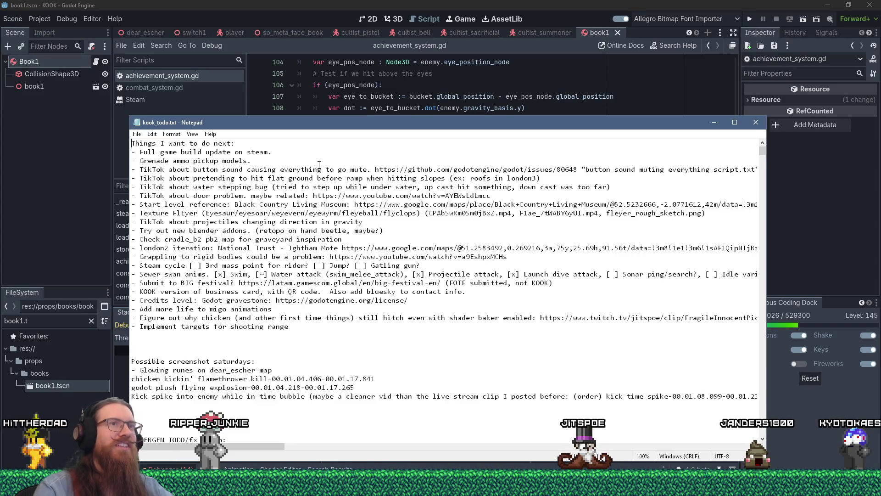
pyautogui.click(715, 124)
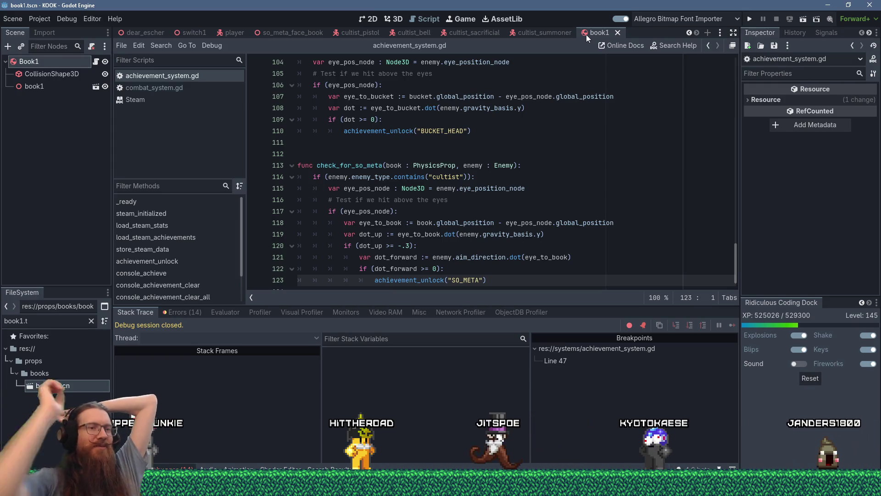
pyautogui.click(716, 486)
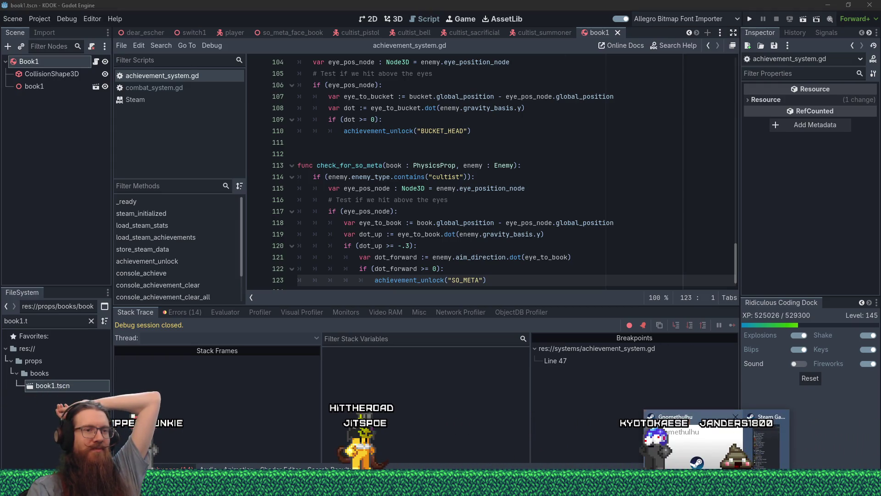
pyautogui.click(666, 227)
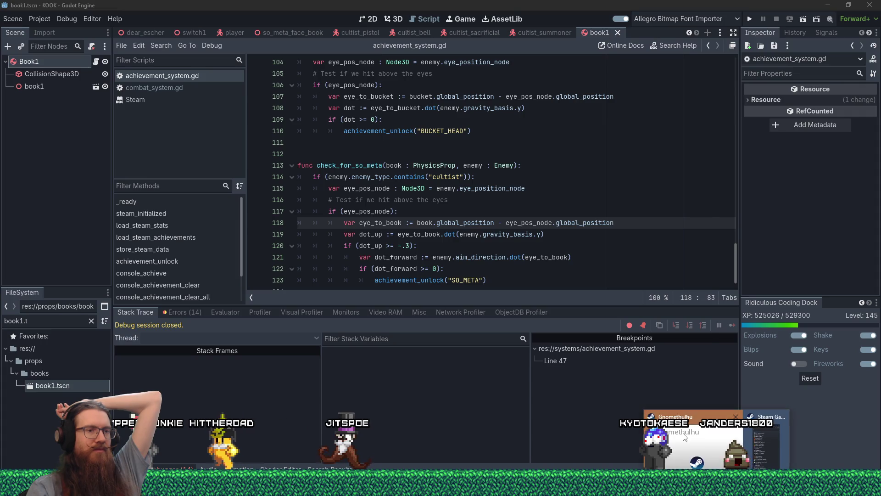
pyautogui.click(704, 149)
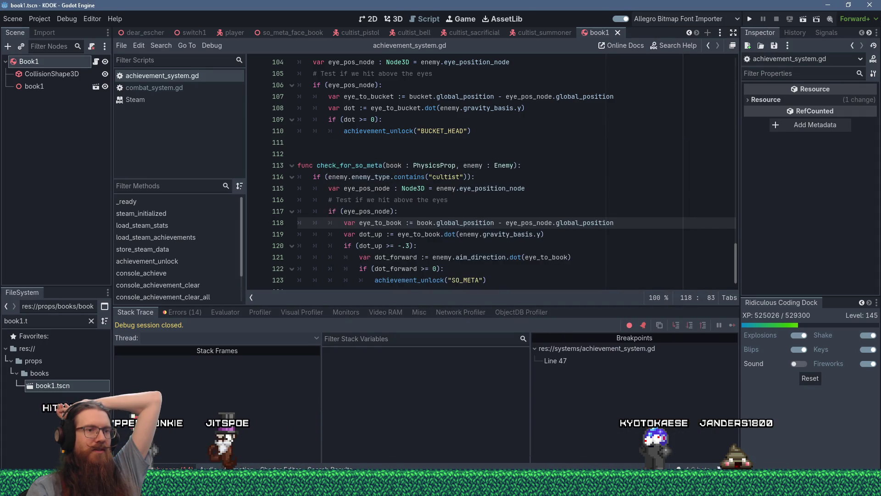
pyautogui.click(693, 142)
pyautogui.click(639, 188)
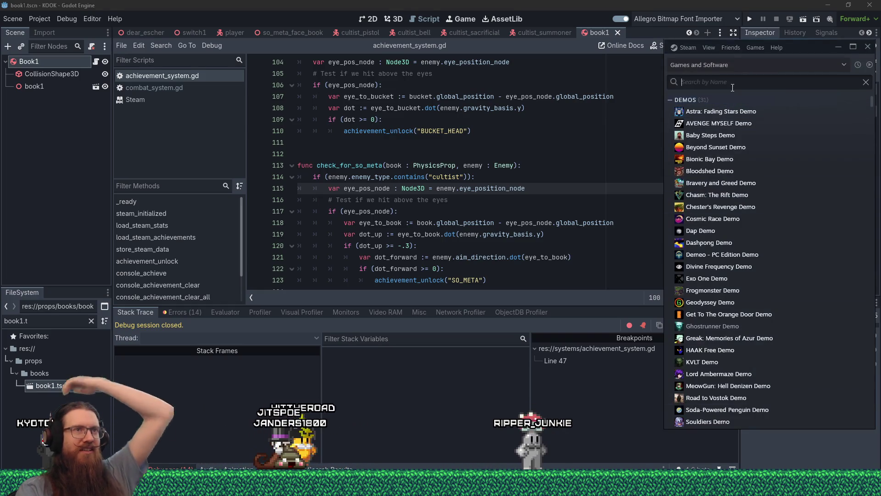
pyautogui.write('kook')
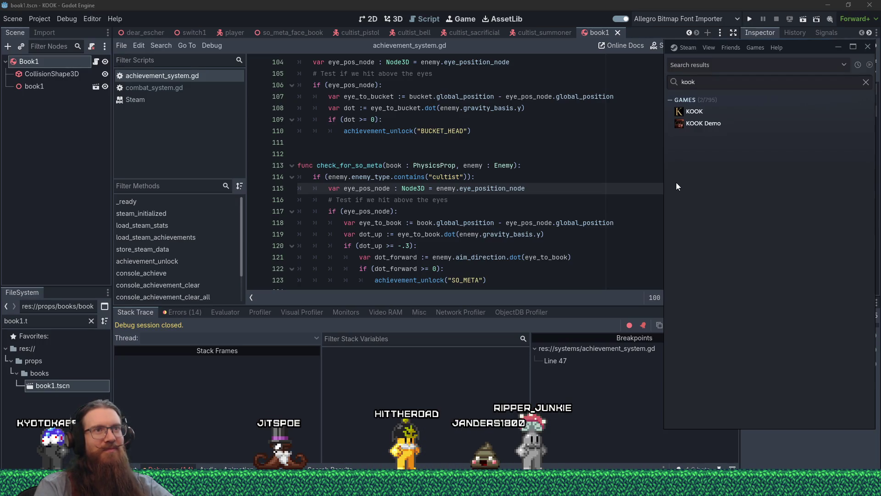
pyautogui.click(680, 115)
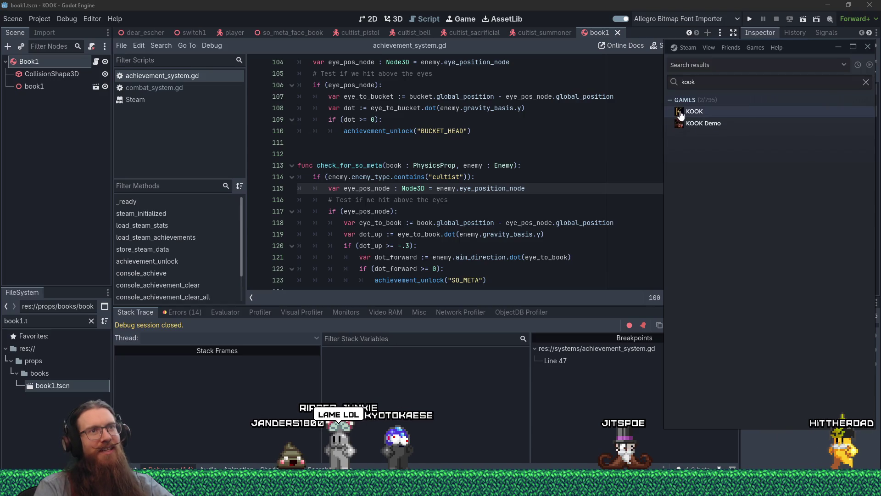
pyautogui.click(545, 151)
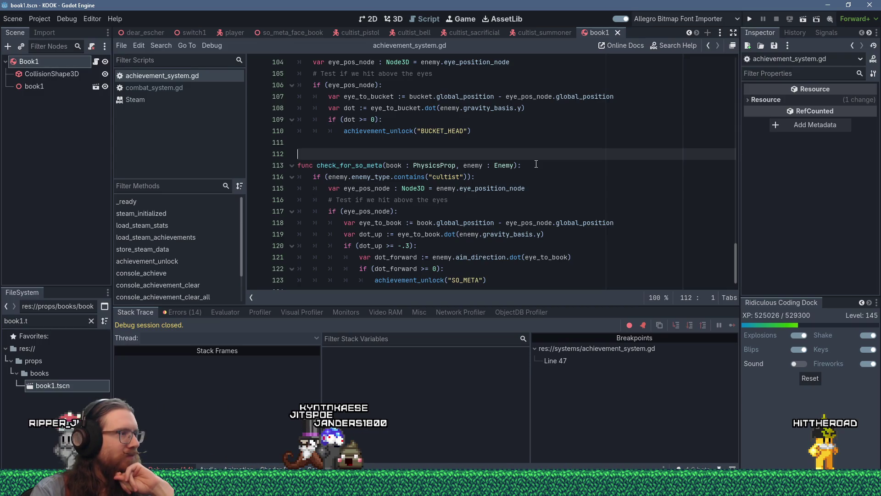
# Jump from the Errors tab's start_solid warning to vehicle_system.gd line 223, then bring up kook_todo.txt
pyautogui.click(189, 316)
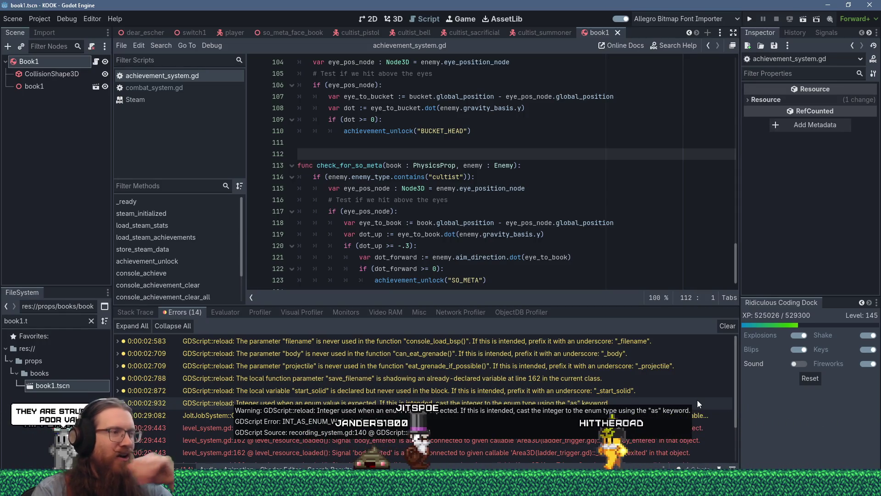
pyautogui.scroll(-1, 684, 369)
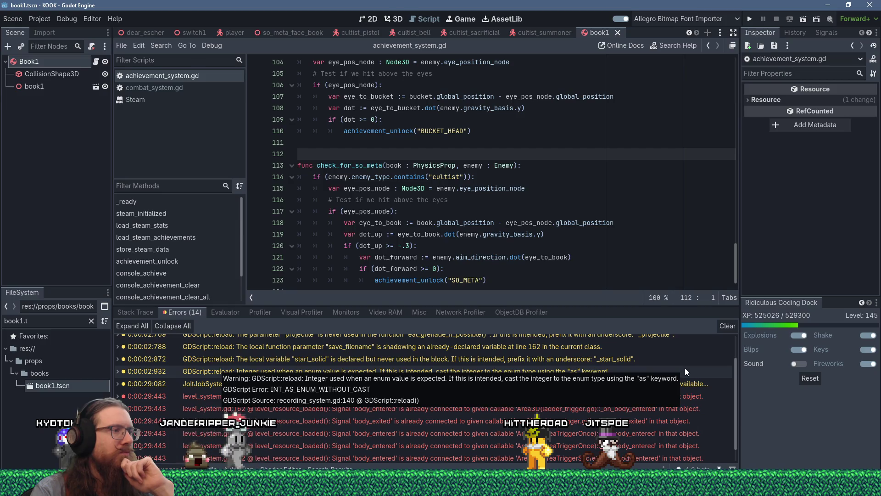
pyautogui.click(647, 359)
pyautogui.click(646, 359)
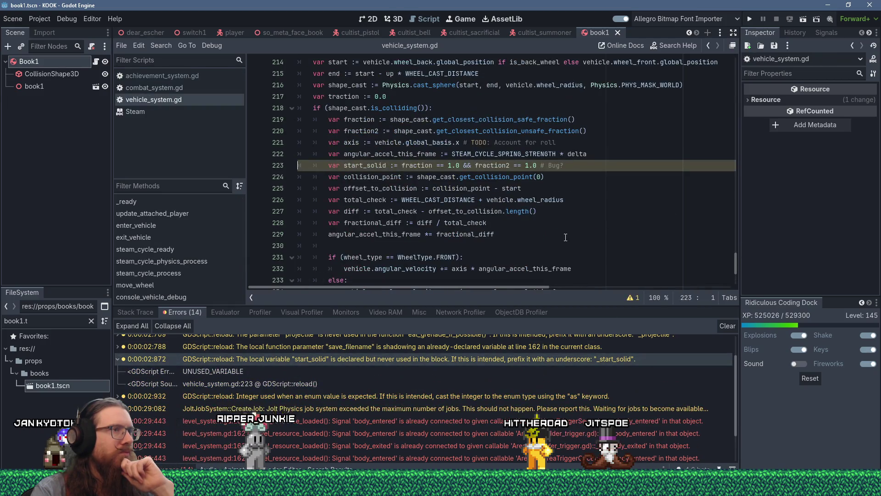
pyautogui.scroll(4, 565, 237)
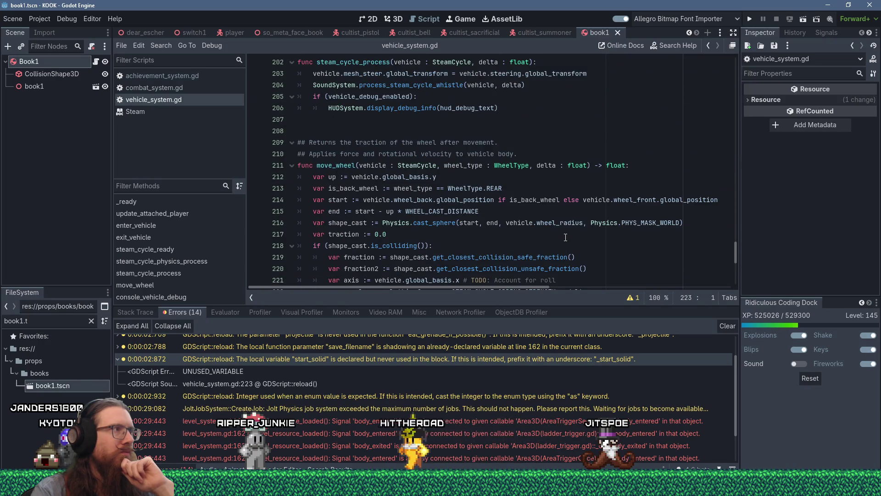
pyautogui.scroll(-3, 565, 237)
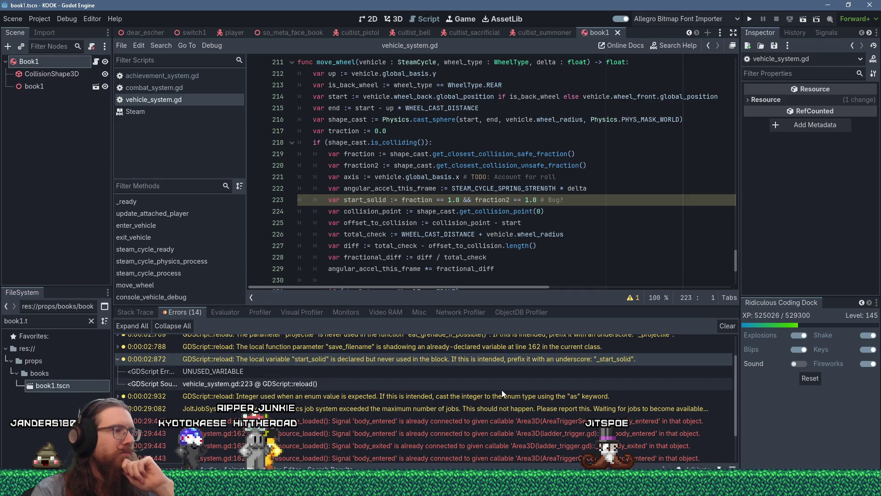
pyautogui.scroll(-3, 502, 390)
pyautogui.scroll(5, 503, 390)
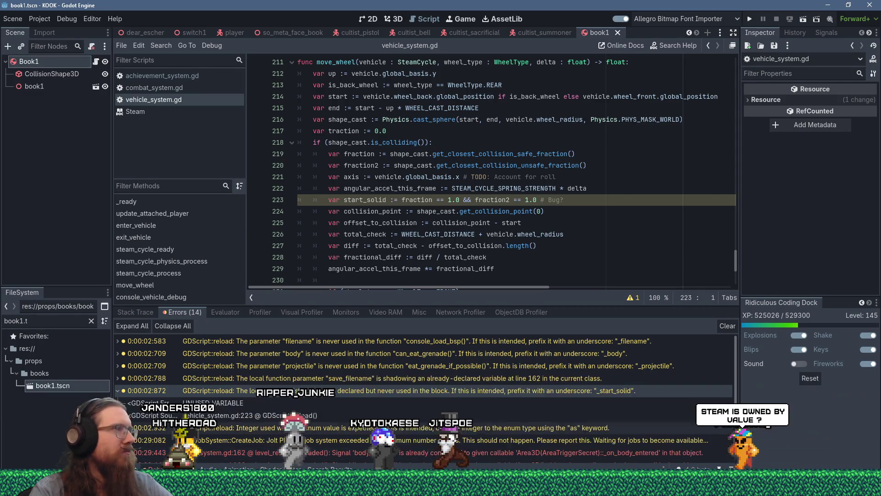
pyautogui.hotkey('alt', 'Tab')
pyautogui.press('Tab')
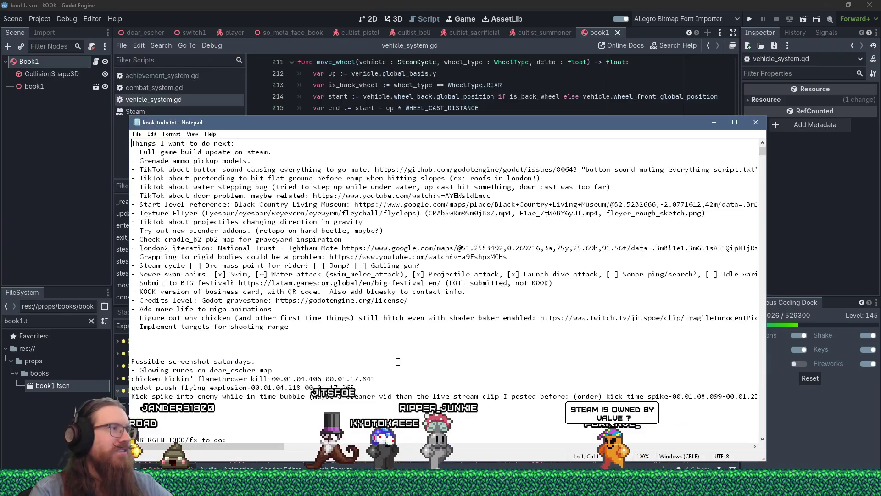
# Scroll through kook_todo.txt, move its window up and right, and return to Godot
pyautogui.scroll(-11, 400, 362)
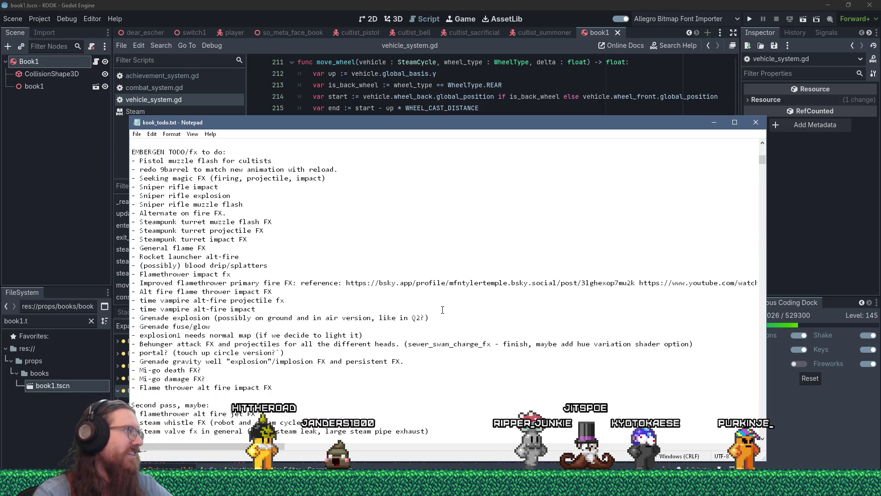
pyautogui.scroll(-6, 443, 310)
pyautogui.scroll(9, 442, 310)
pyautogui.scroll(8, 443, 310)
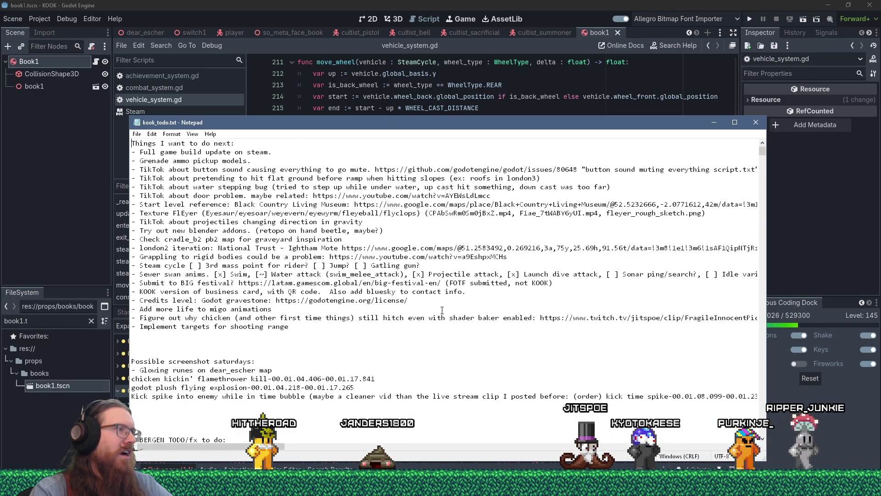
pyautogui.scroll(-6, 442, 311)
pyautogui.scroll(-20, 442, 310)
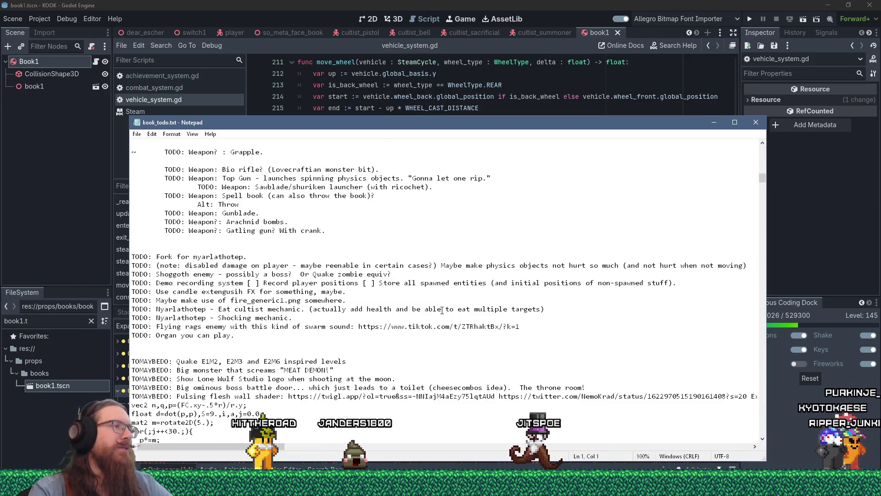
pyautogui.scroll(-10, 442, 311)
pyautogui.scroll(-6, 442, 310)
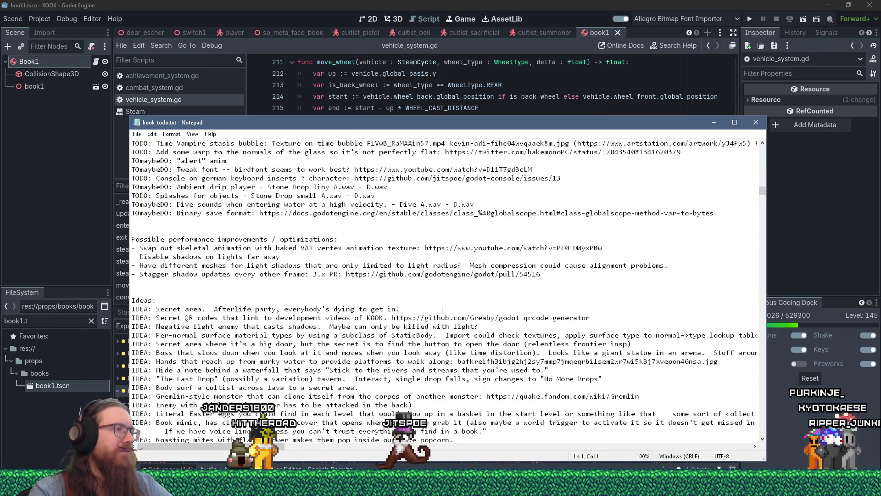
pyautogui.scroll(-12, 442, 311)
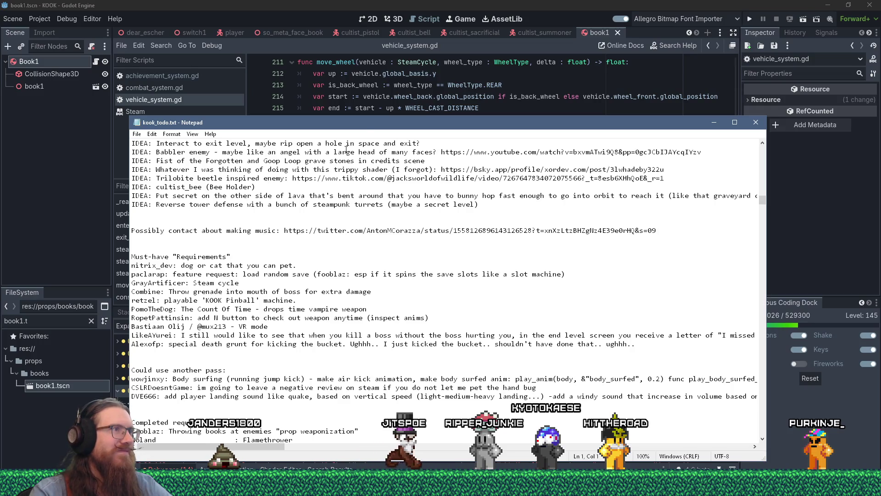
pyautogui.moveTo(366, 131); pyautogui.dragTo(405, 112)
pyautogui.hotkey('alt', 'Tab')
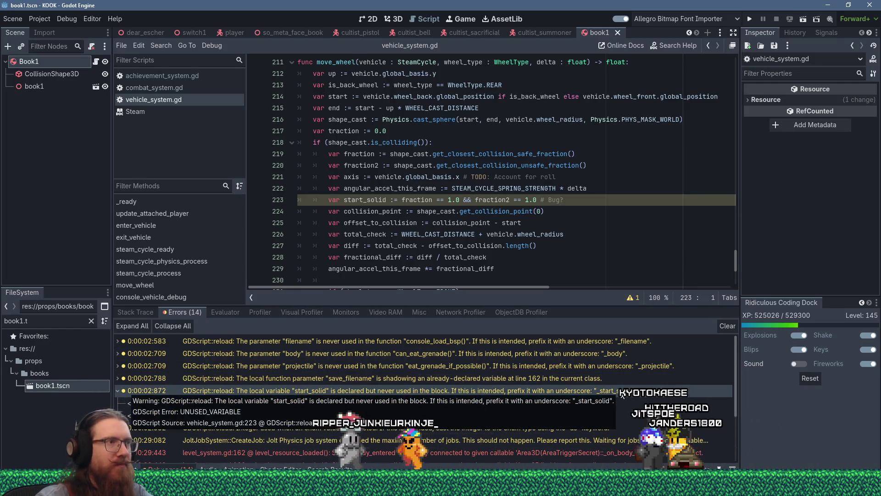
pyautogui.scroll(-5, 441, 257)
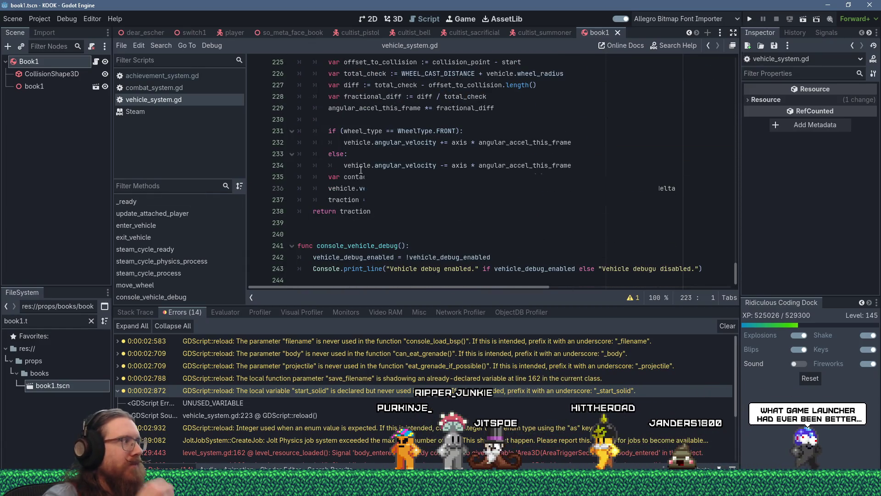
pyautogui.moveTo(360, 170)
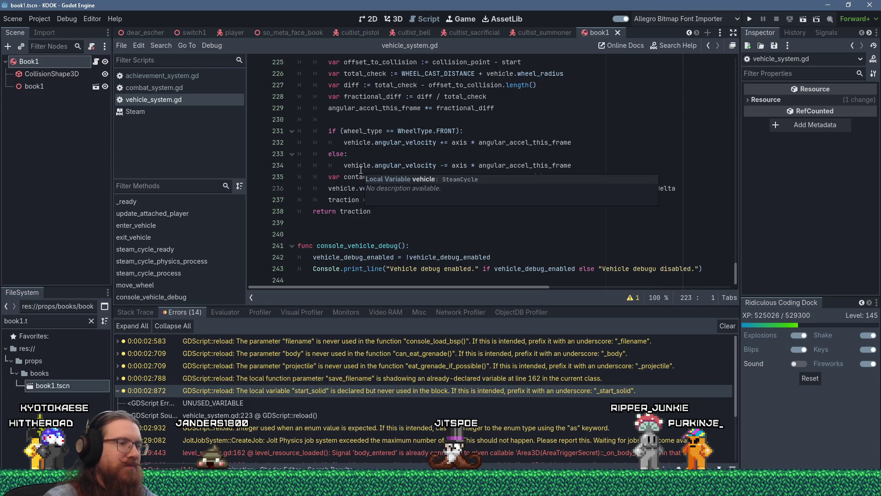
pyautogui.hotkey('alt', 'Tab')
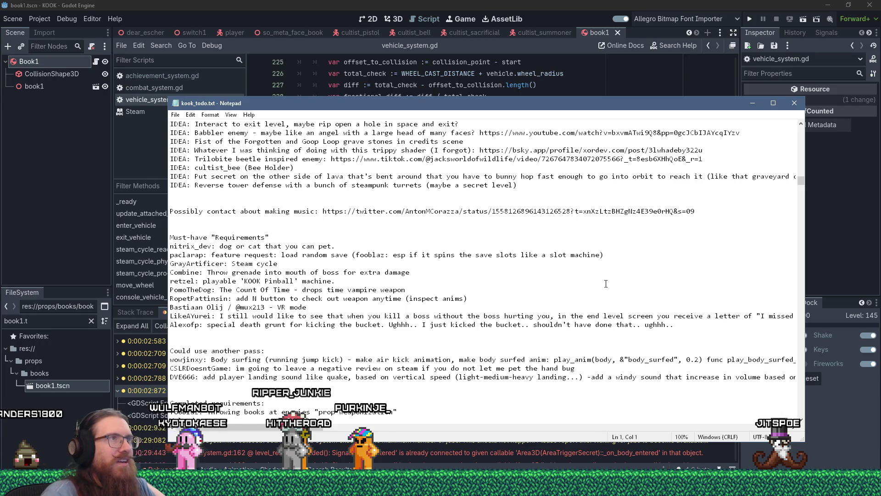
pyautogui.hotkey('alt', 'Tab')
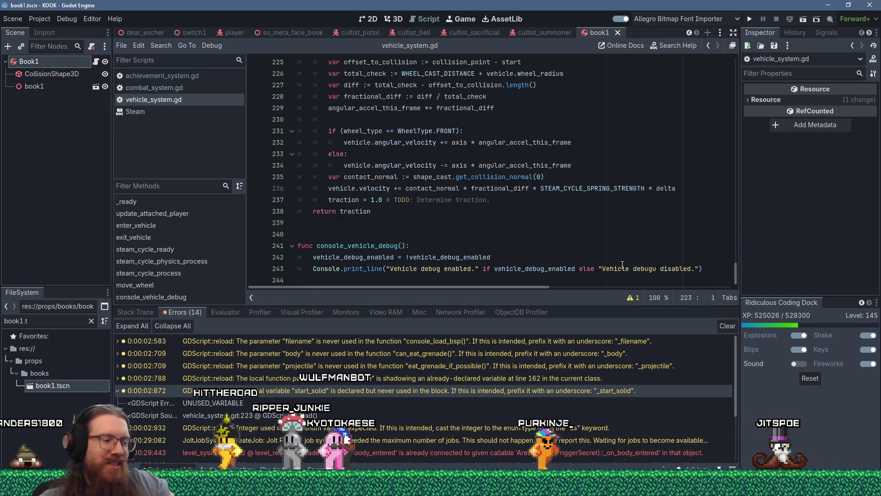
# Place the cursor on lines 236 and 238 of move_wheel's traction code in vehicle_system.gd
pyautogui.click(510, 189)
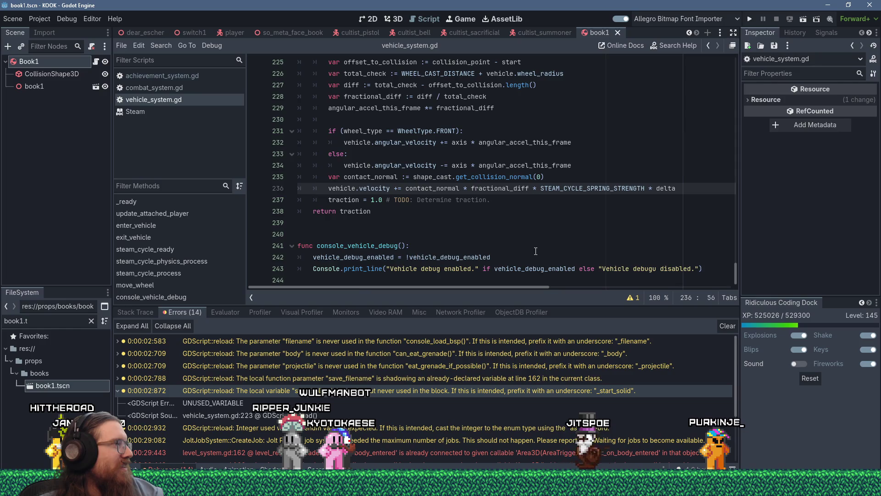
pyautogui.click(497, 209)
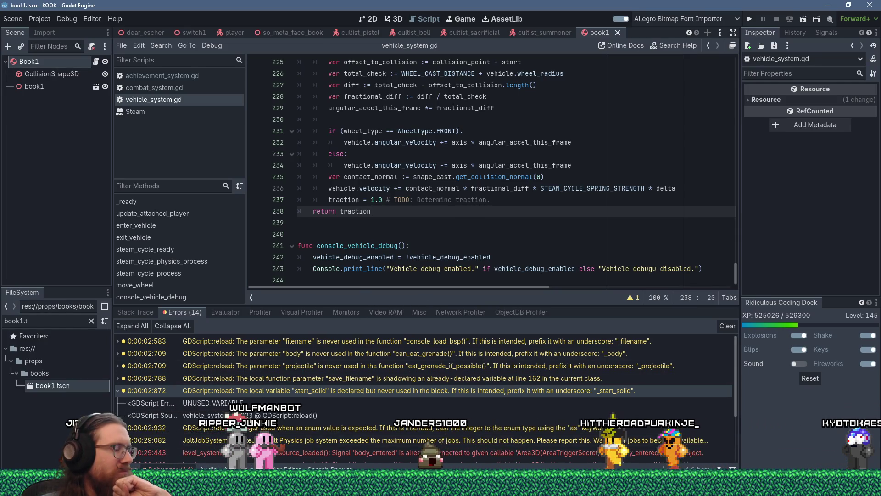
pyautogui.moveTo(330, 489)
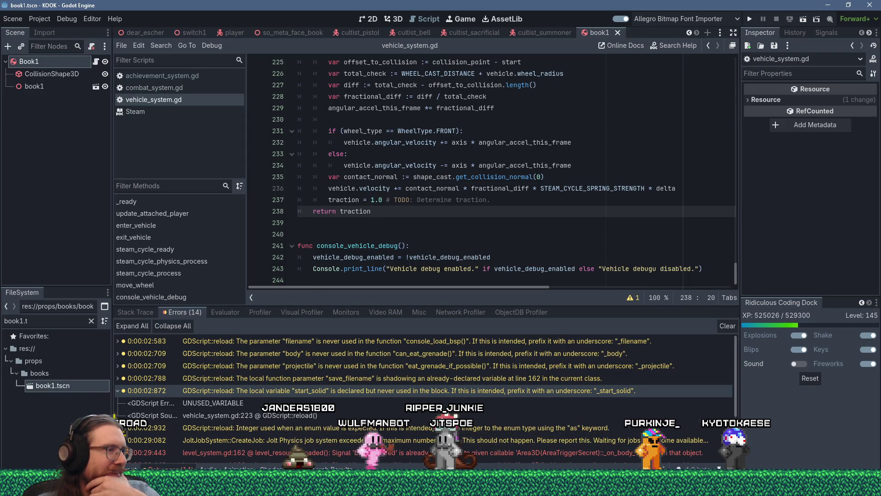
pyautogui.moveTo(441, 487)
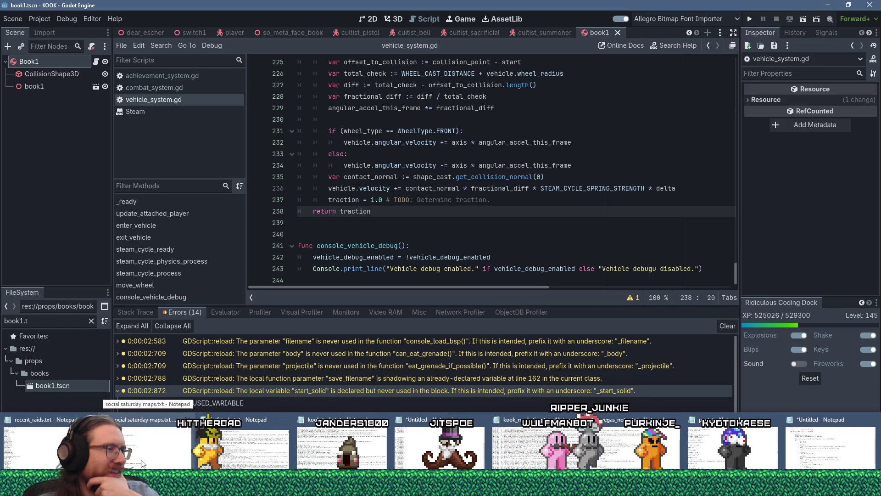
# Search kook_todo.txt for 'achiev' to find the Bucket Head entry, then close Notepad
pyautogui.click(537, 448)
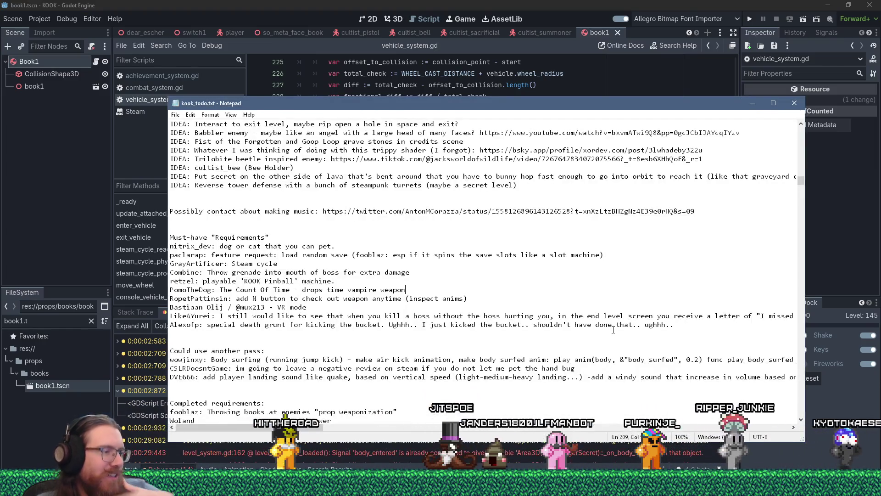
pyautogui.click(596, 304)
pyautogui.hotkey('ctrl', 'f')
pyautogui.write('achiev')
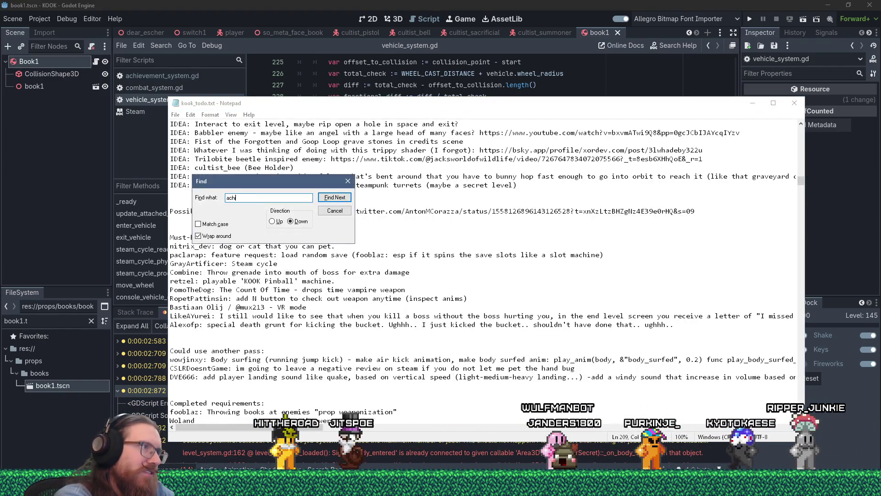
pyautogui.press('Return')
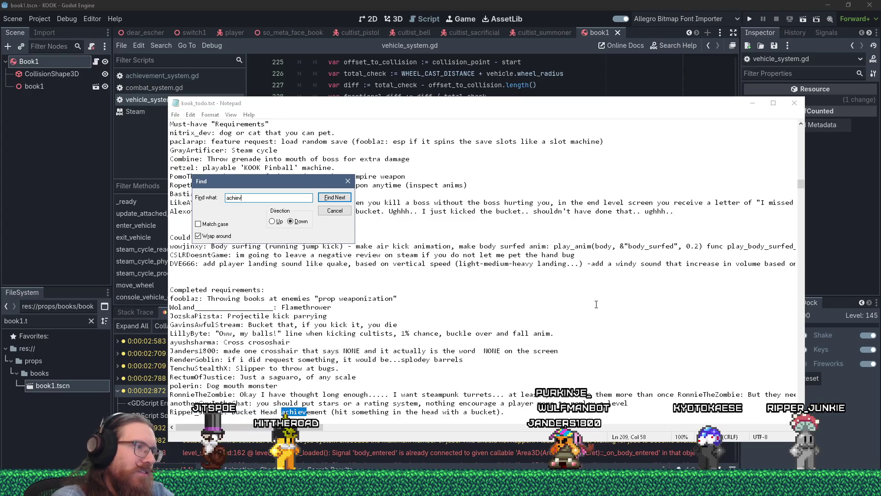
pyautogui.scroll(-10, 596, 305)
pyautogui.press('Escape')
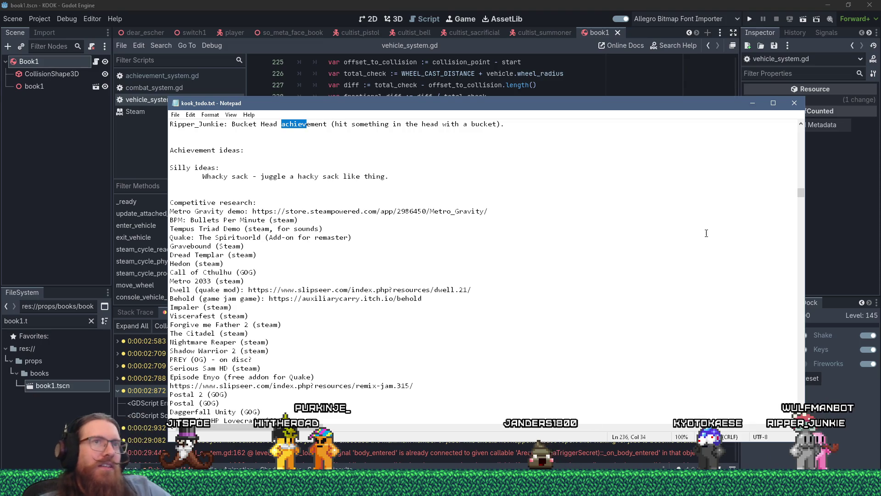
pyautogui.click(803, 102)
pyautogui.click(589, 166)
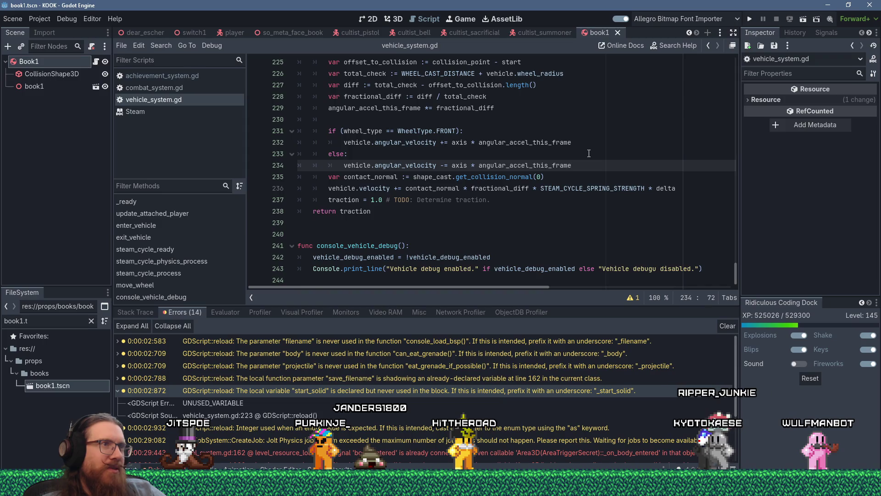
# Open the KOOK project folder from the Run prompt and open KOOK design doc.txt in Notepad
pyautogui.hotkey('alt', 'Tab')
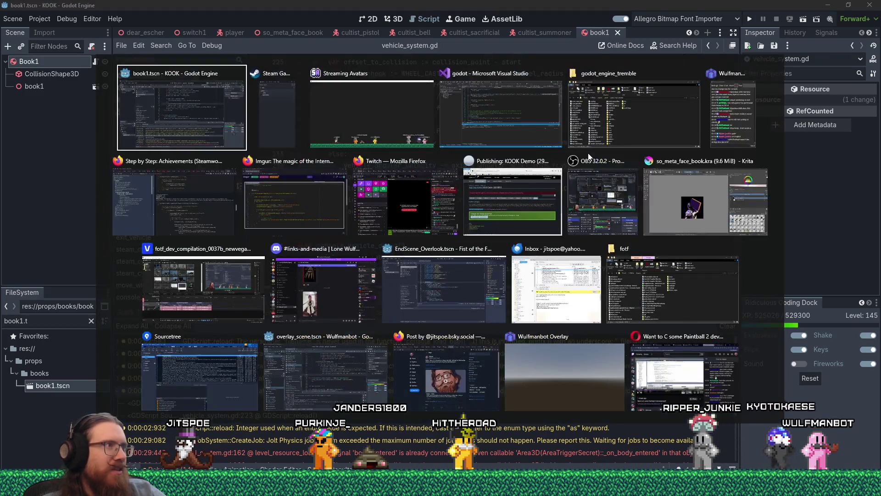
pyautogui.press('Escape')
pyautogui.press('super+r')
pyautogui.write('c:\\projects\\ko')
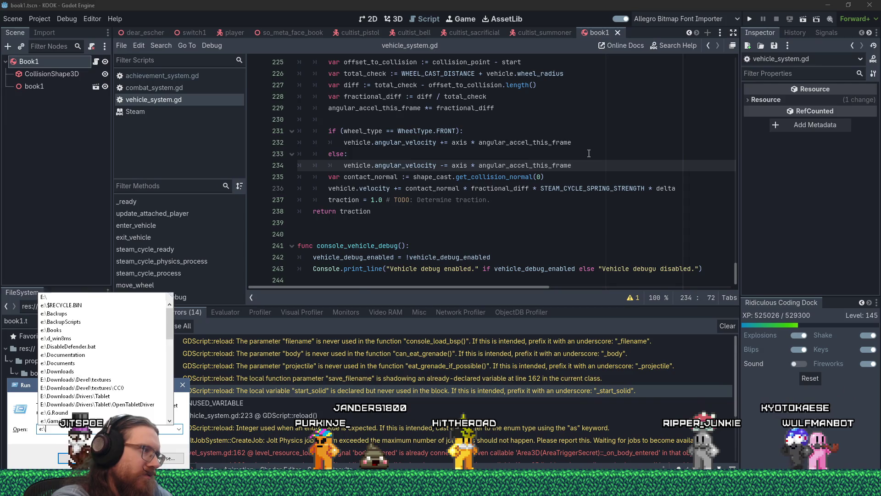
pyautogui.write('ok\\')
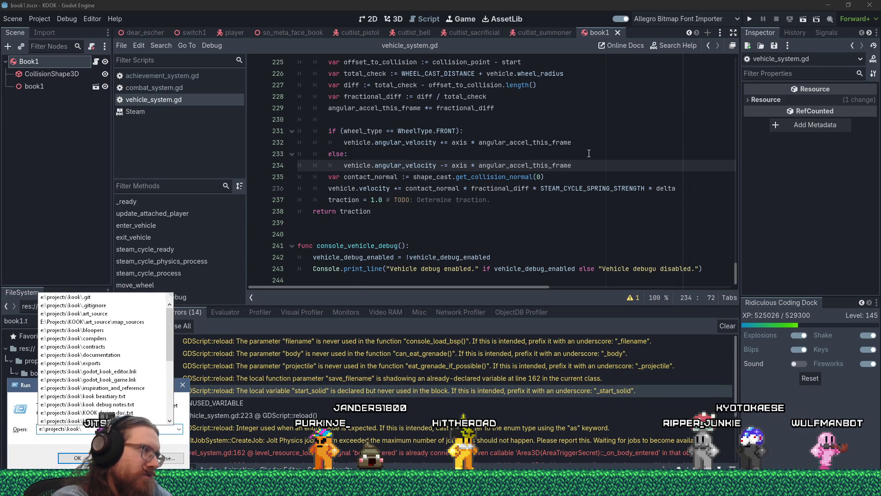
pyautogui.press('Return')
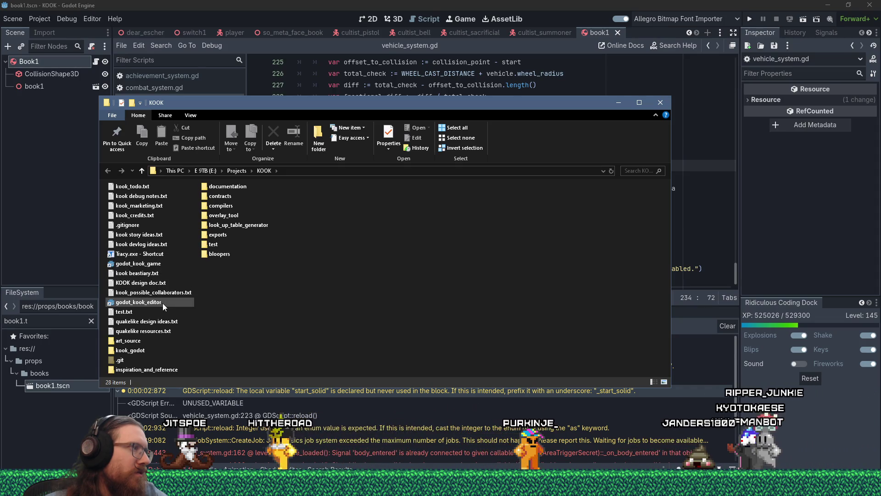
pyautogui.doubleClick(140, 282)
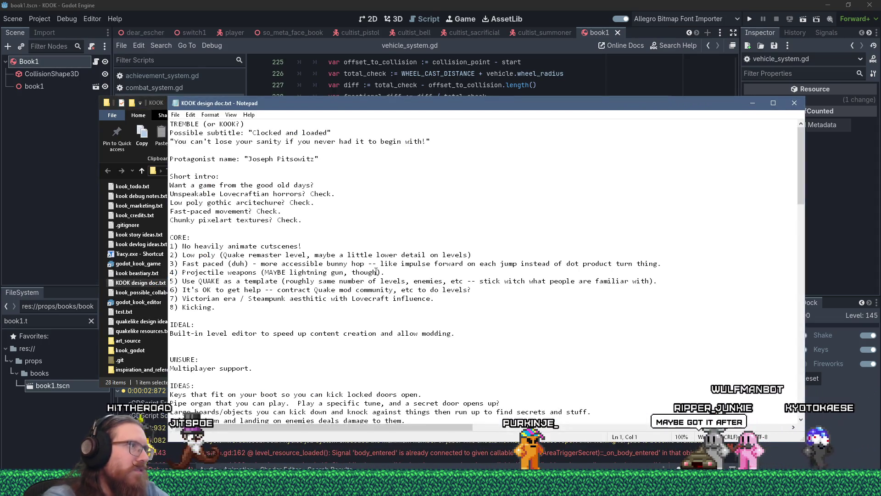
# Search the design doc for 'achiev' and cycle back to the achievement match on line 37
pyautogui.hotkey('ctrl', 'f')
pyautogui.write('achieve')
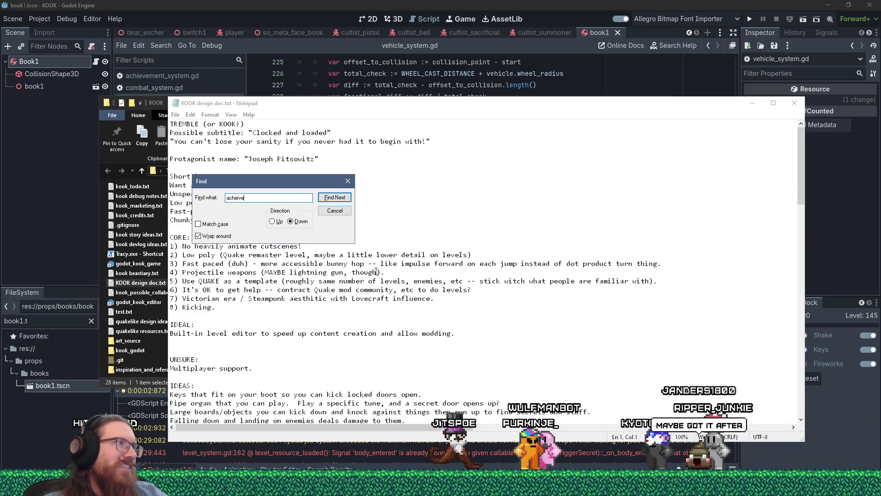
pyautogui.press('Escape')
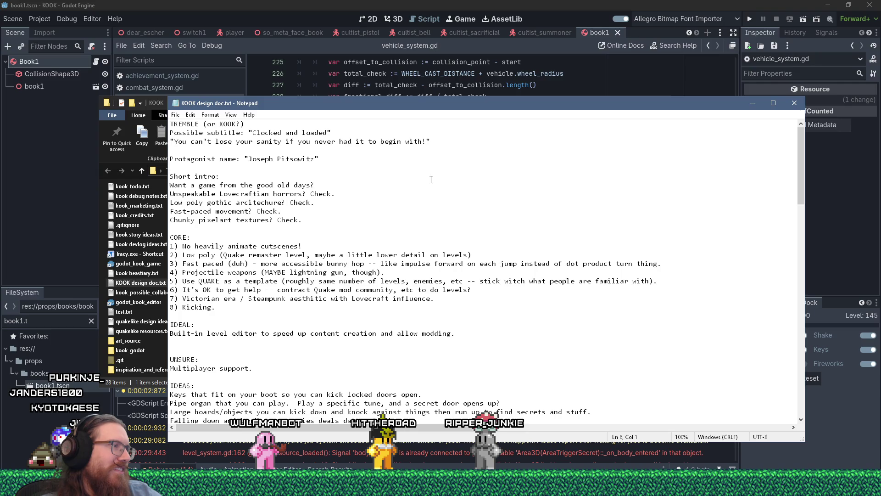
pyautogui.hotkey('ctrl', 'f')
pyautogui.write('achiev')
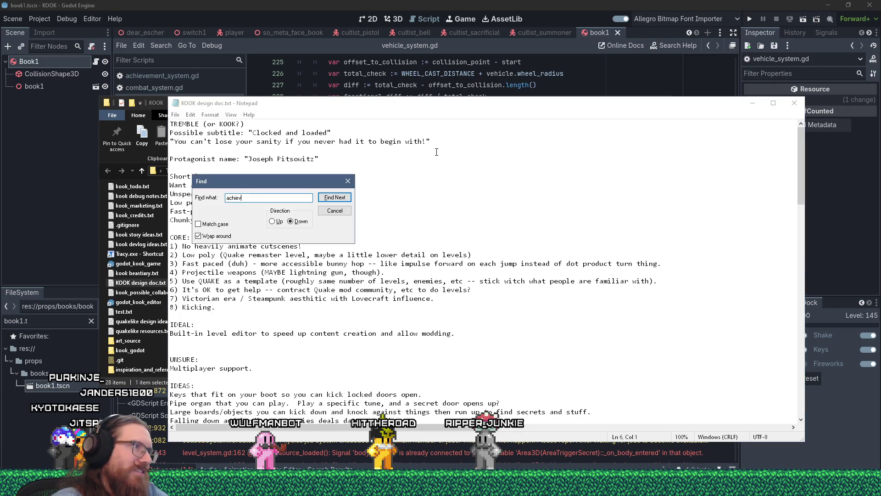
pyautogui.press('Return')
pyautogui.press('Escape')
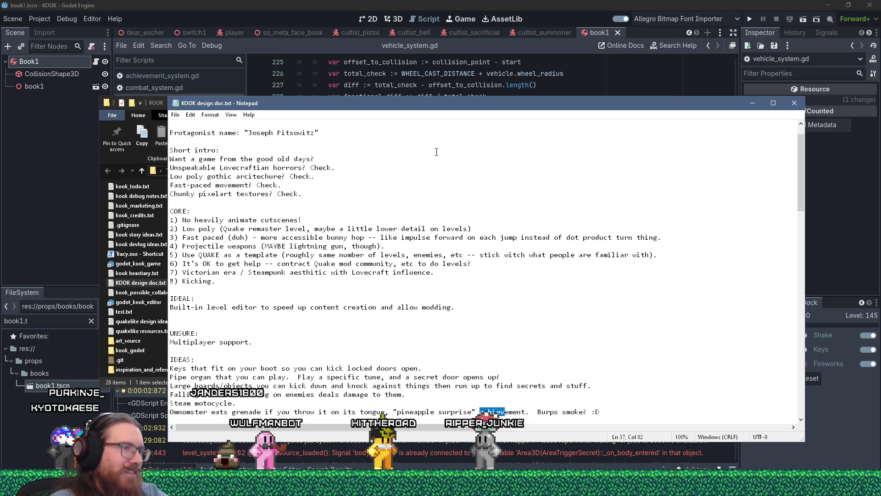
pyautogui.press('F3')
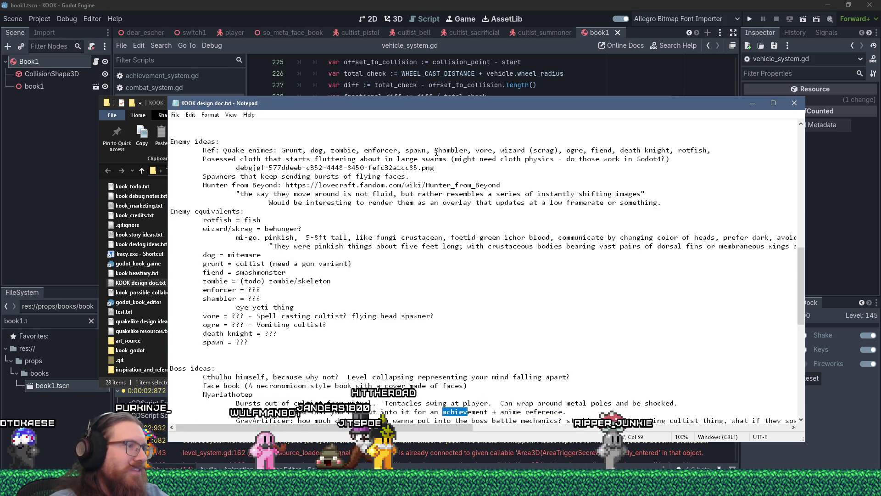
pyautogui.press('F3')
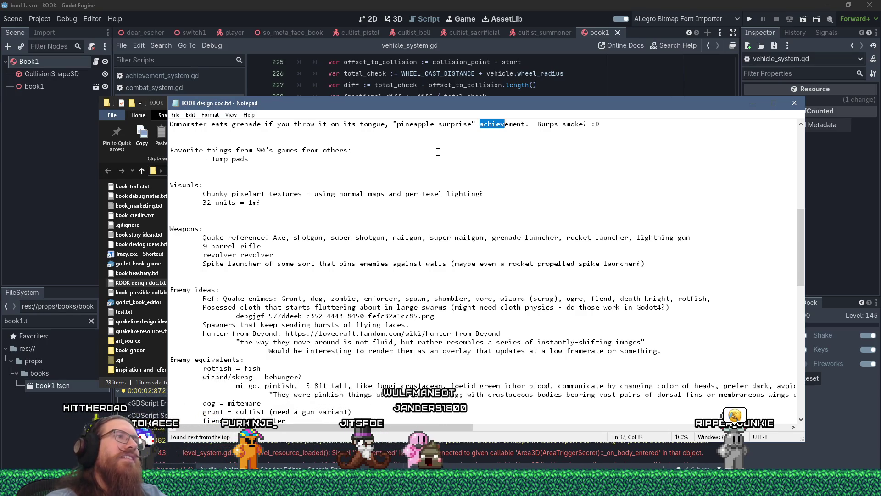
# Select the Omnomster 'pineapple surprise' achievement line and close the design doc
pyautogui.press('End')
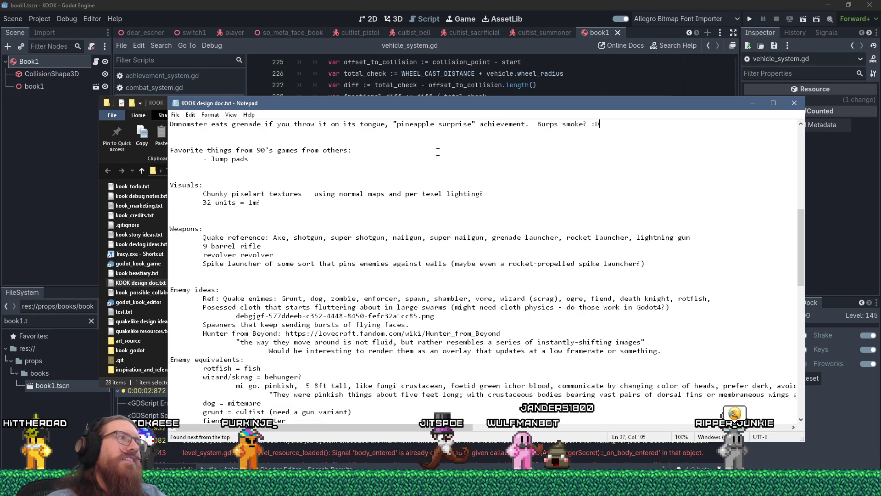
pyautogui.hotkey('shift', 'Home')
pyautogui.scroll(4, 438, 152)
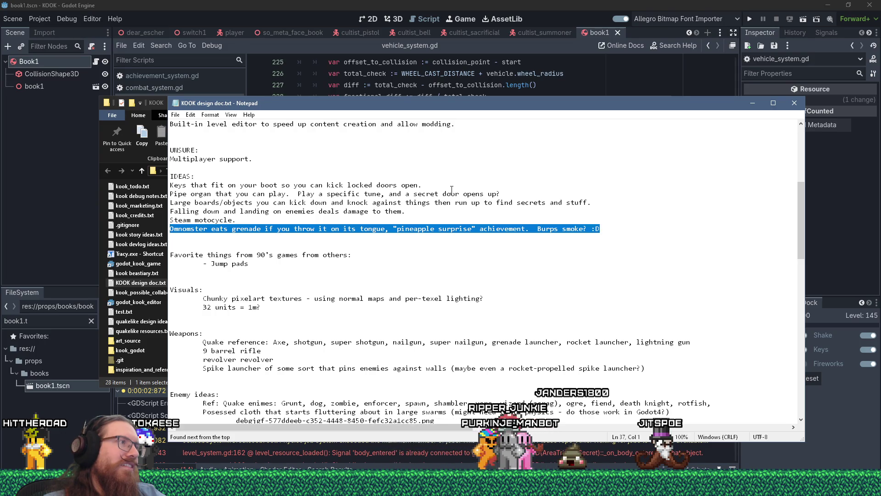
pyautogui.scroll(-1, 452, 190)
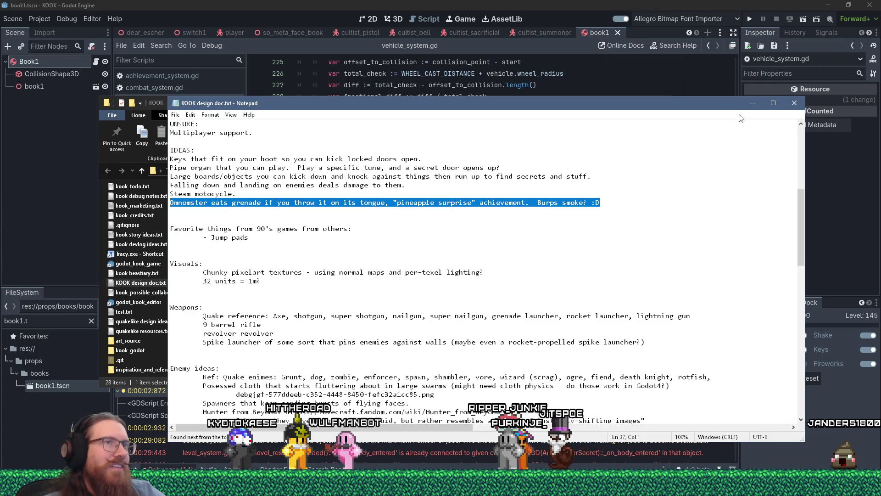
pyautogui.hotkey('alt', 'F4')
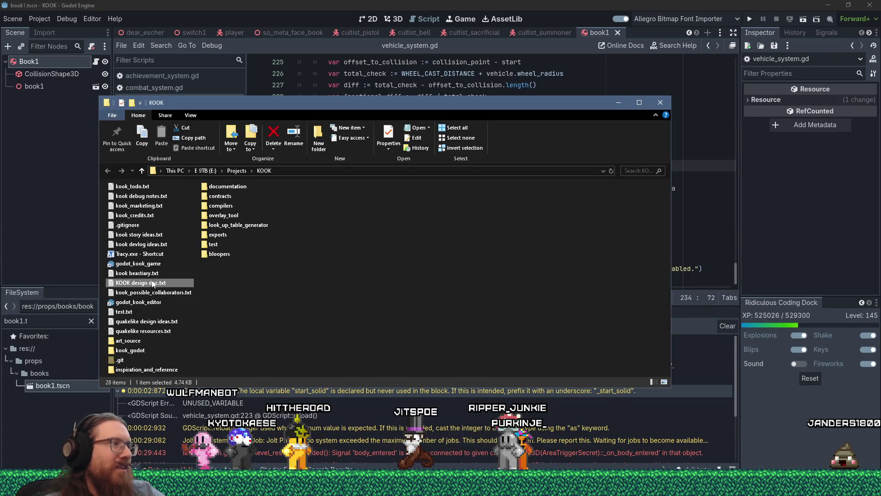
# In kook_todo.txt, paste the Omnomster 'pineapple surprise' line under 'Achievement ideas:'
pyautogui.doubleClick(143, 188)
pyautogui.scroll(-15, 329, 341)
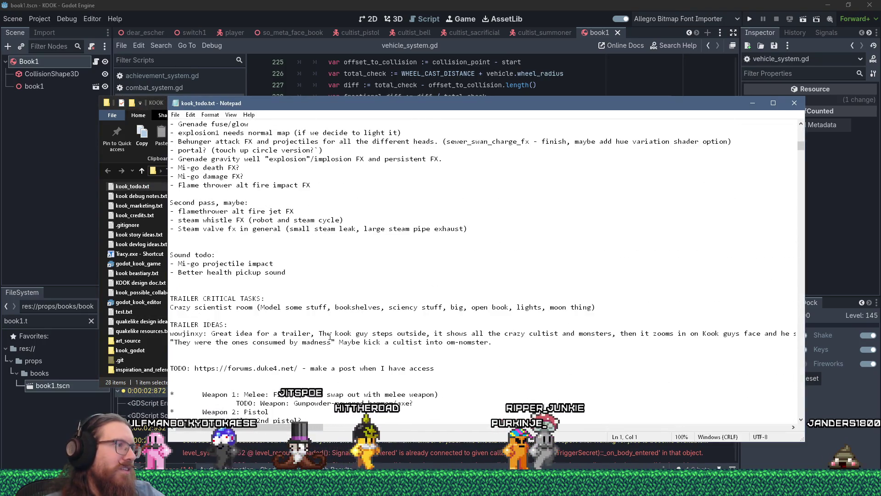
pyautogui.scroll(-2, 330, 336)
pyautogui.click(362, 228)
pyautogui.hotkey('ctrl', 'f')
pyautogui.write('achiev')
pyautogui.press('Return')
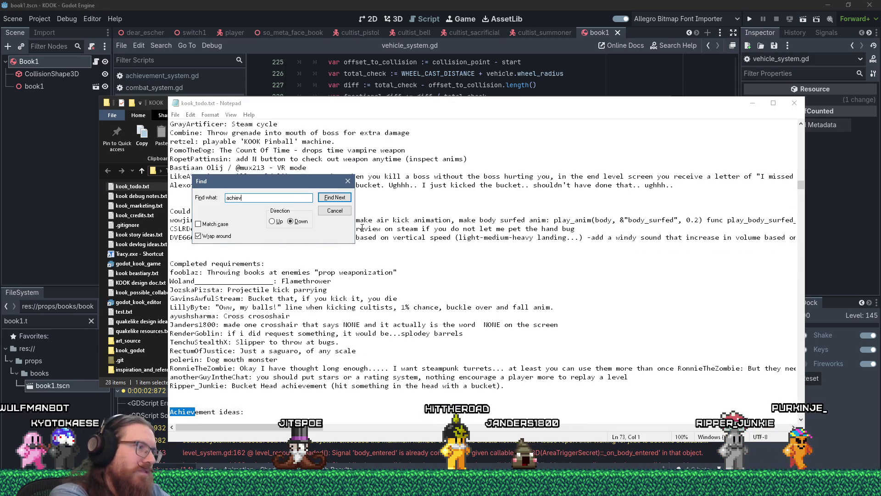
pyautogui.press('Escape')
pyautogui.press('Down')
pyautogui.press('Down')
pyautogui.press('Down')
pyautogui.write('Omnomster eats grenade if you throw it on its tongue, "pineapple surprise" achievement.  Burps smoke? :D')
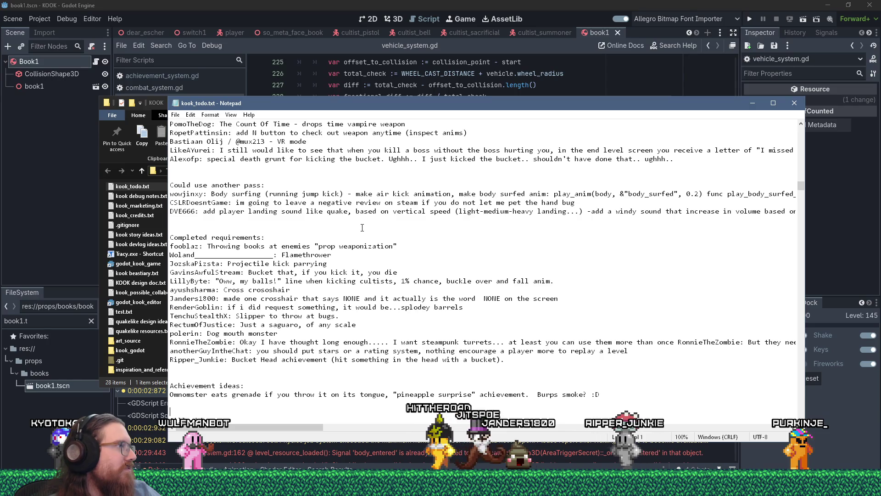
pyautogui.hotkey('alt', 'Tab')
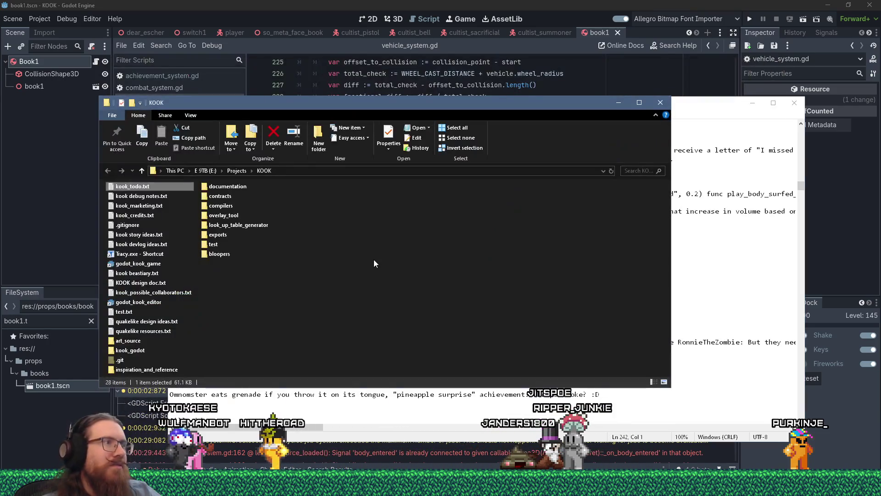
# Read through quakelike design ideas.txt, including the Spike launcher and Lightning gun entries, then close it
pyautogui.click(374, 261)
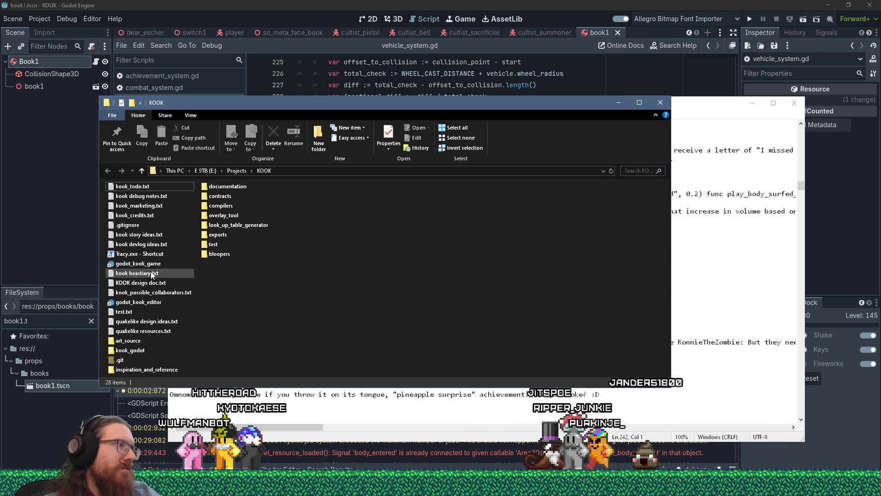
pyautogui.doubleClick(180, 322)
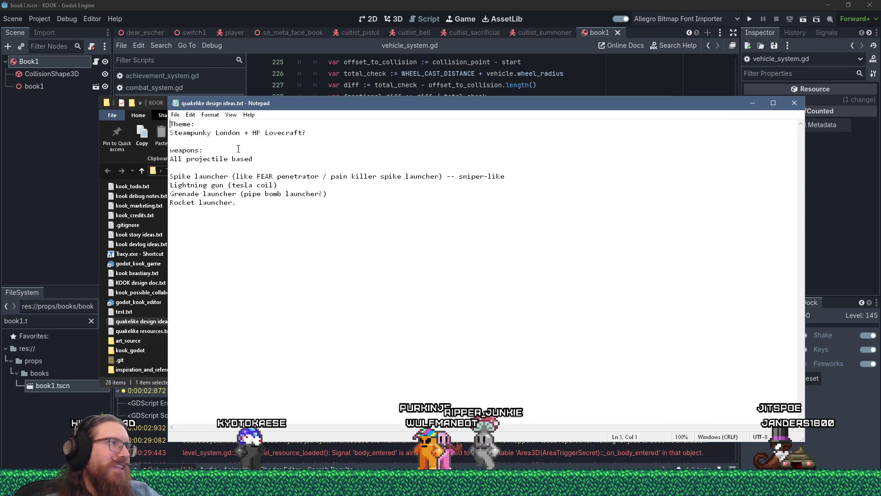
pyautogui.moveTo(171, 124); pyautogui.dragTo(301, 240)
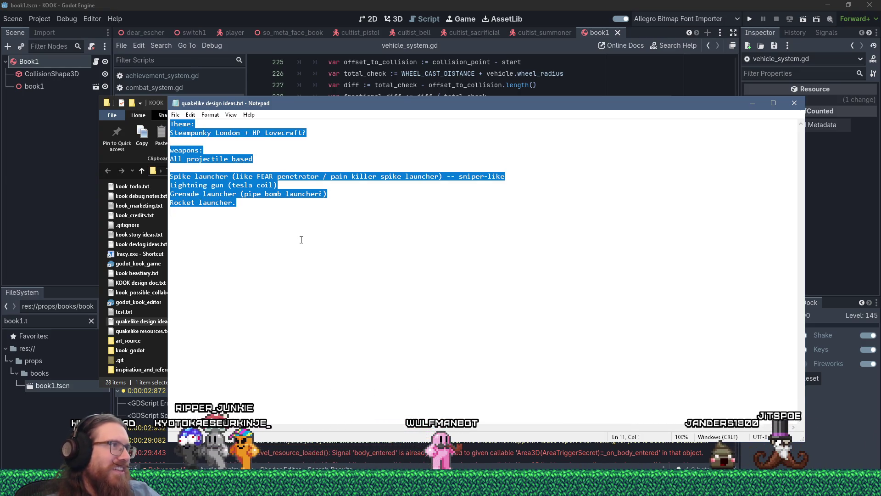
pyautogui.click(283, 218)
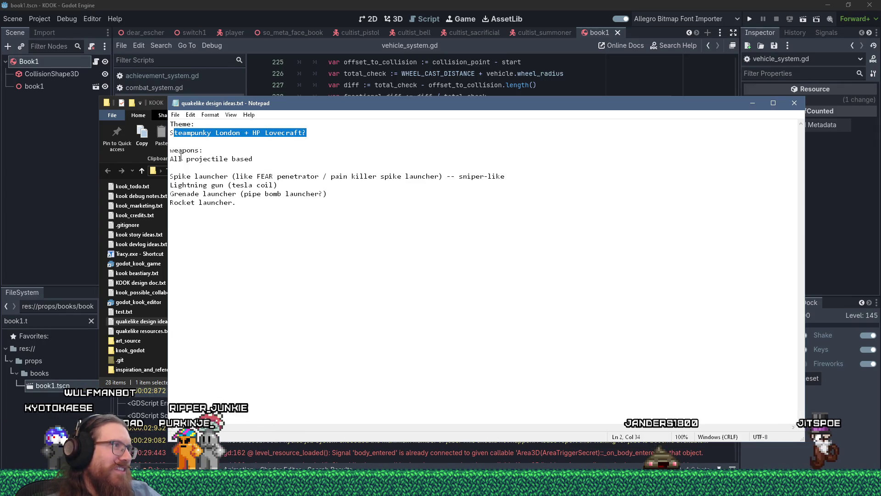
pyautogui.click(253, 178)
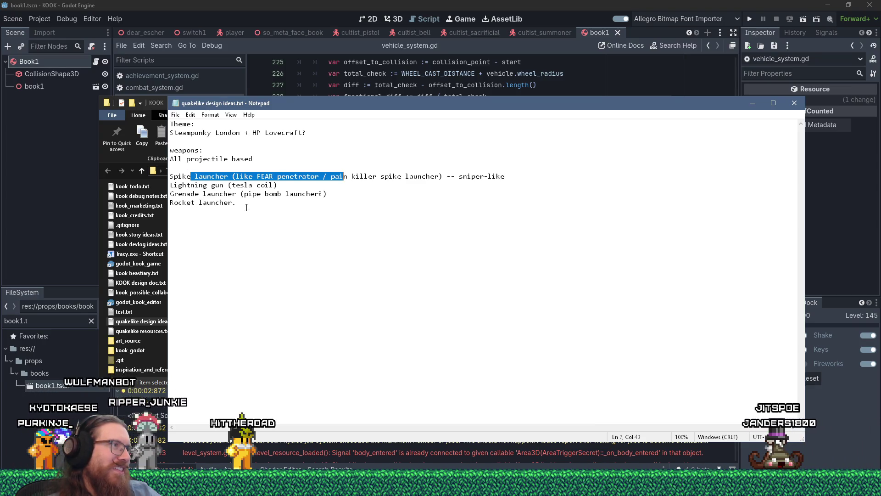
pyautogui.moveTo(174, 184); pyautogui.dragTo(316, 183)
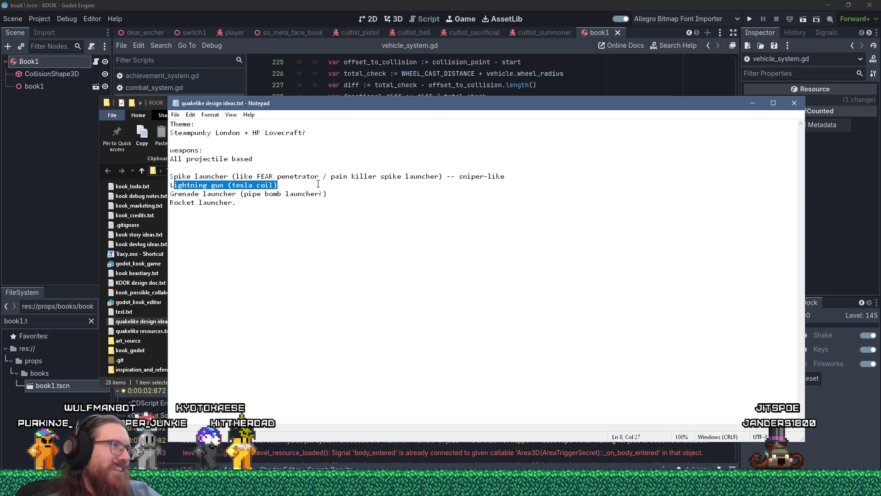
pyautogui.click(286, 213)
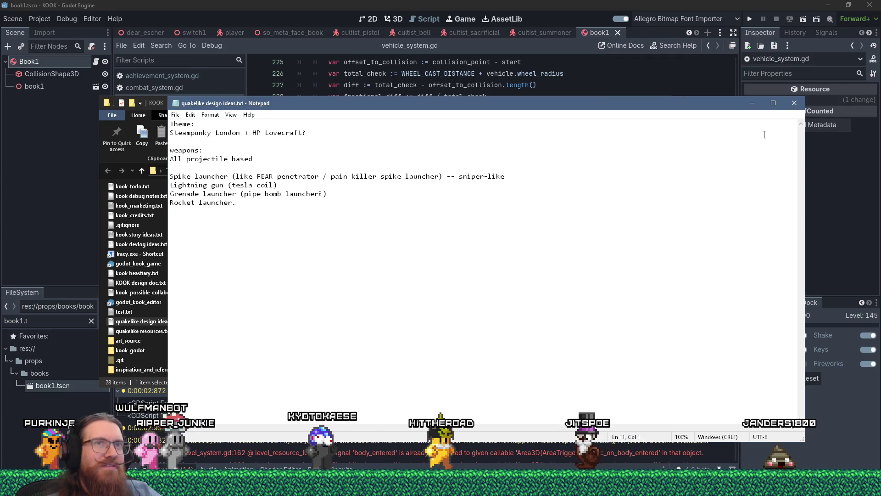
pyautogui.click(795, 103)
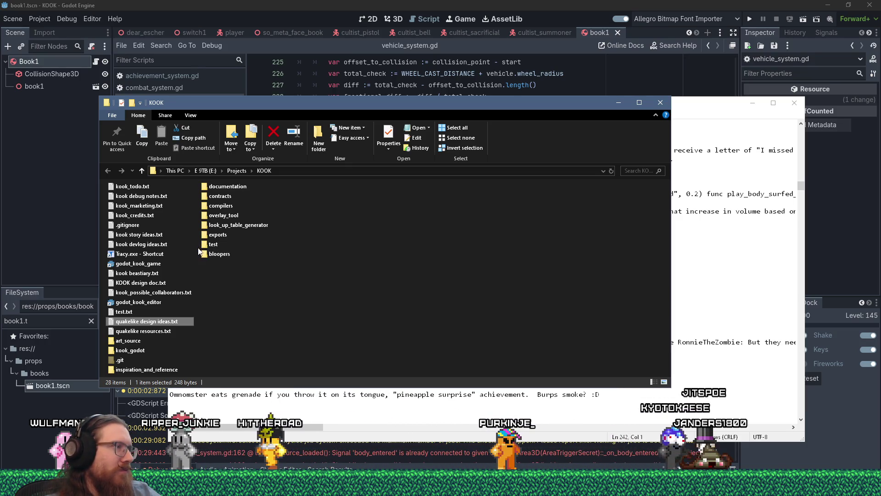
# Open and close quakelike resources.txt, then return to the Godot editor
pyautogui.doubleClick(159, 332)
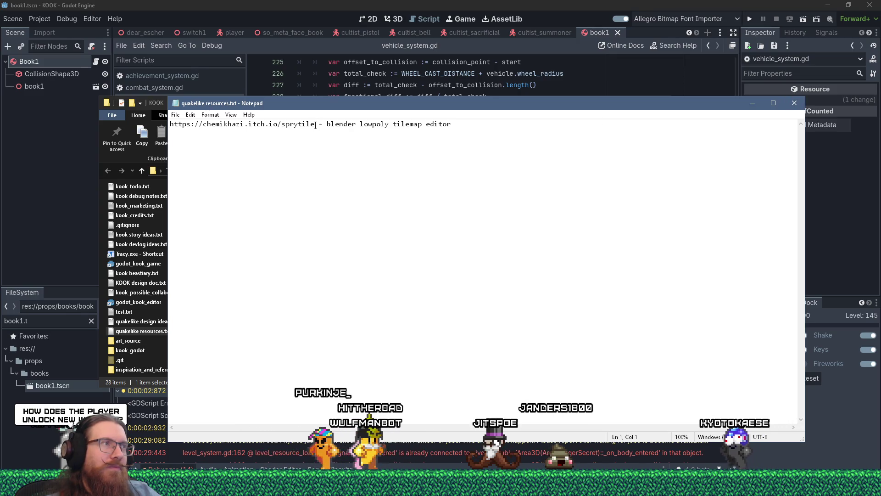
pyautogui.click(753, 103)
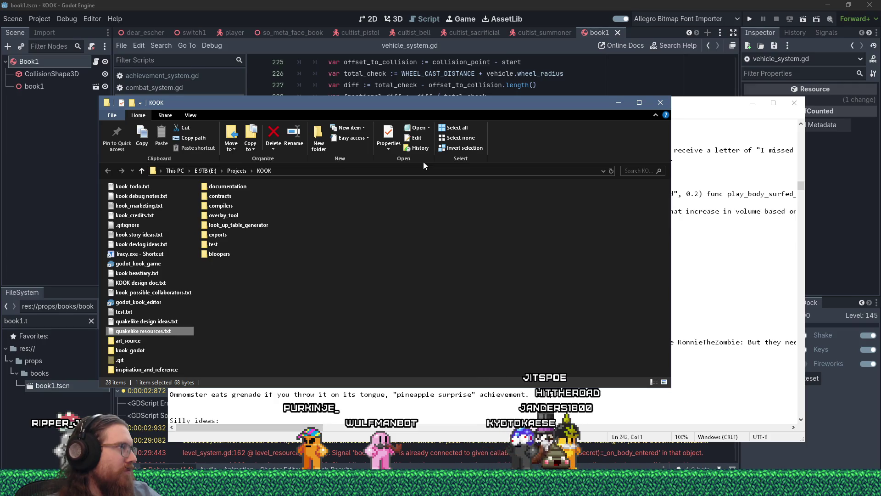
pyautogui.hotkey('alt', 'Tab')
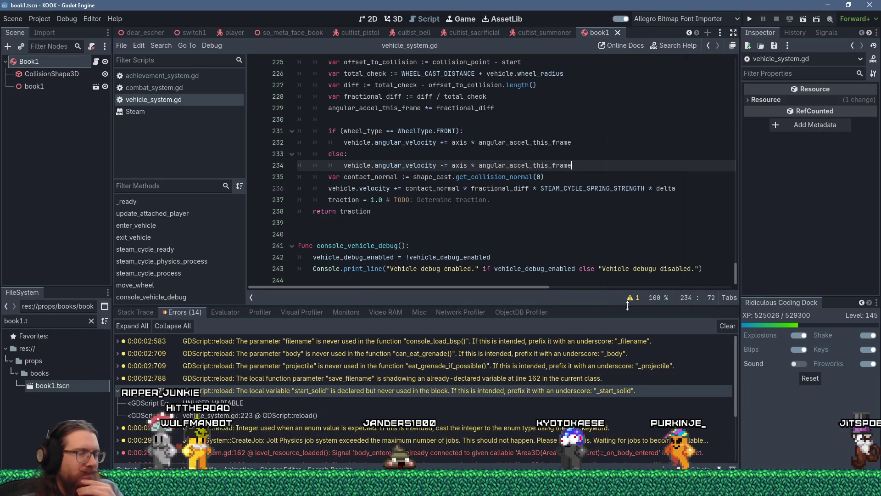
# Scroll the Errors panel and expand the JoltJobSystem error to reveal its C++ source line
pyautogui.scroll(-3, 718, 371)
pyautogui.scroll(-1, 718, 371)
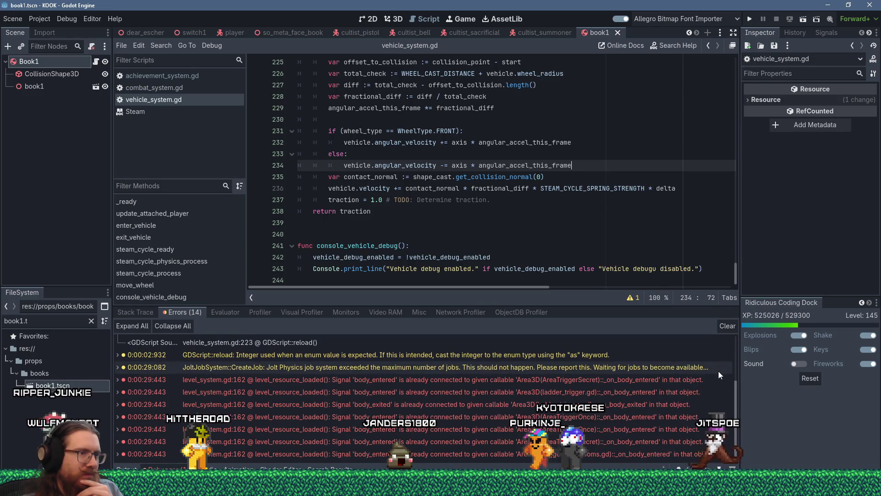
pyautogui.scroll(2, 718, 370)
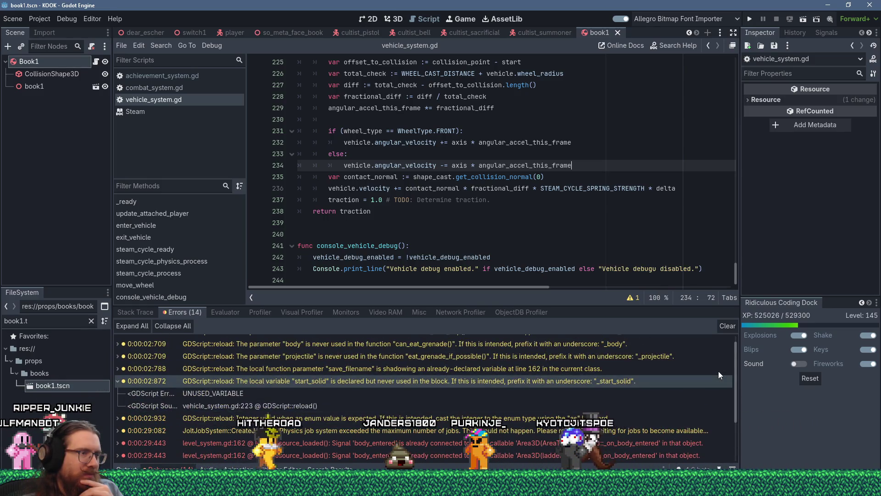
pyautogui.scroll(2, 718, 371)
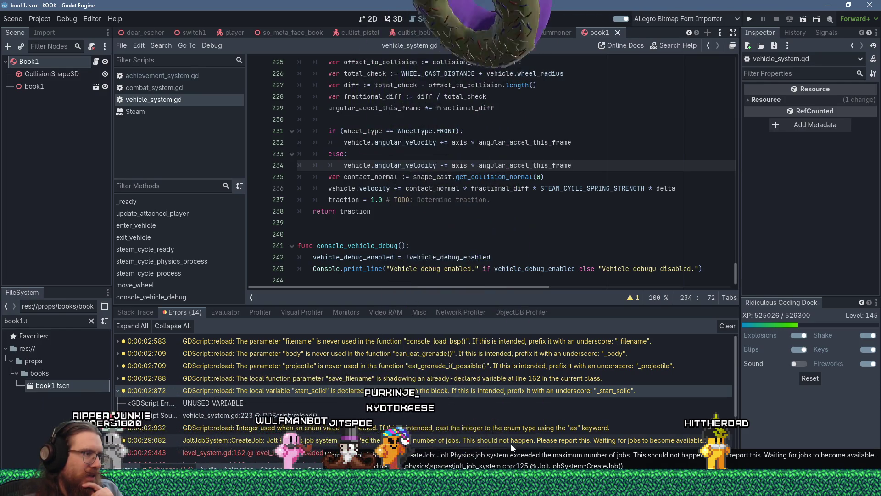
pyautogui.scroll(-3, 510, 445)
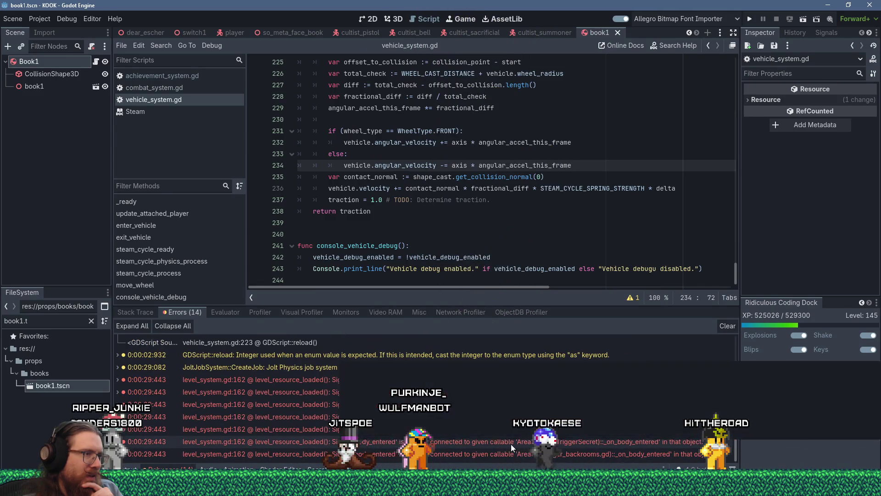
pyautogui.scroll(3, 511, 444)
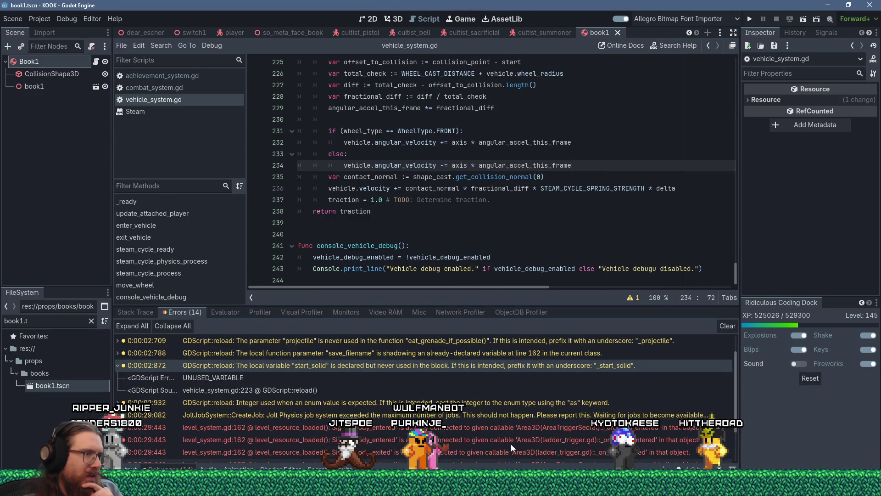
pyautogui.doubleClick(483, 417)
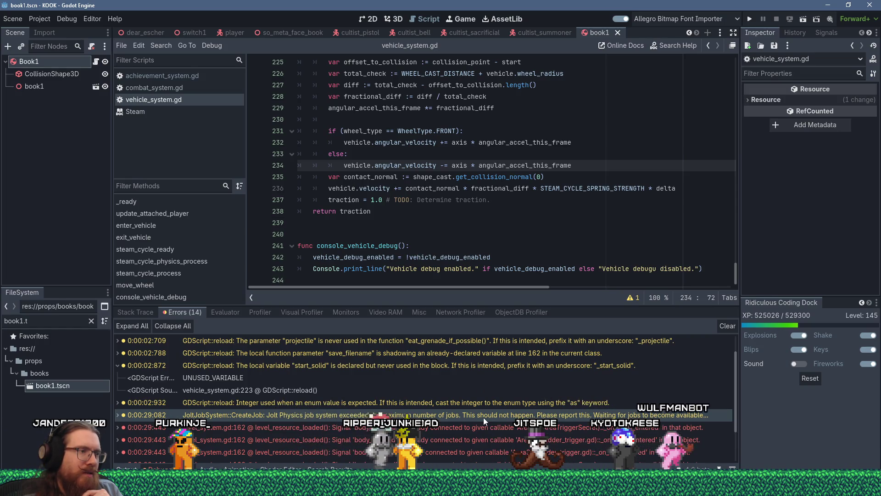
pyautogui.click(483, 419)
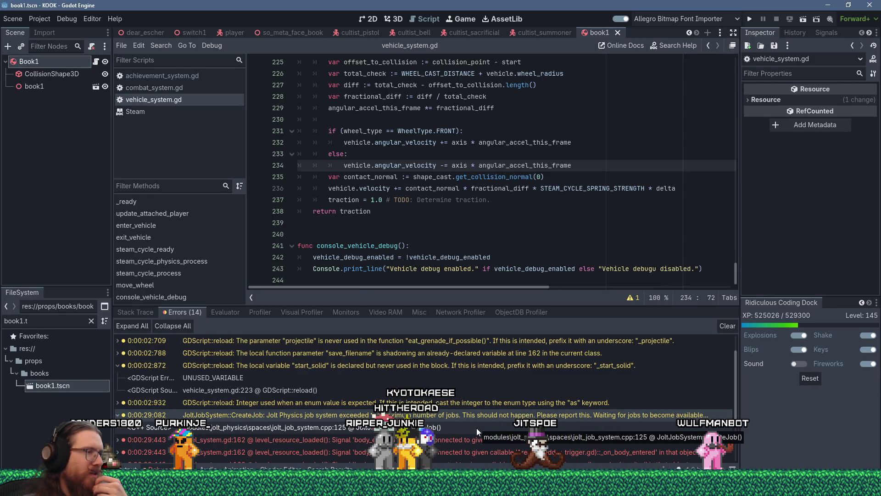
# Append 'as RecordEvent' to playing_file.get_8() on line 140 of recording_system.gd
pyautogui.doubleClick(486, 403)
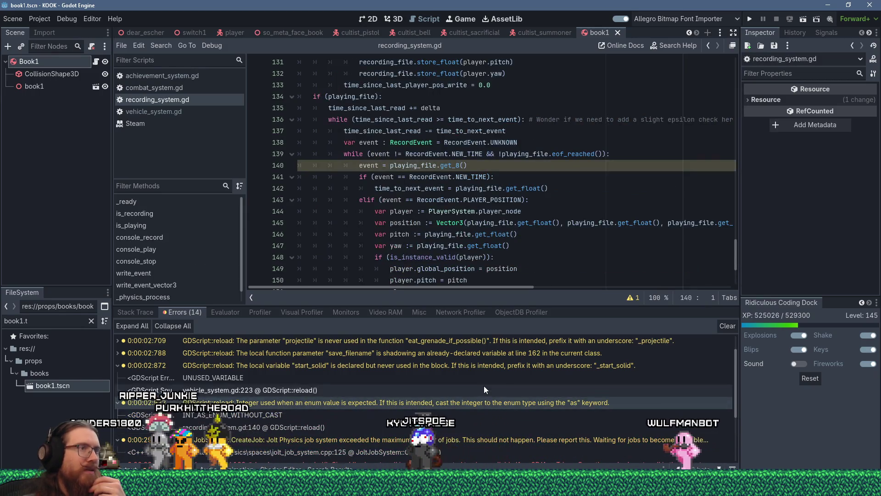
pyautogui.moveTo(530, 221)
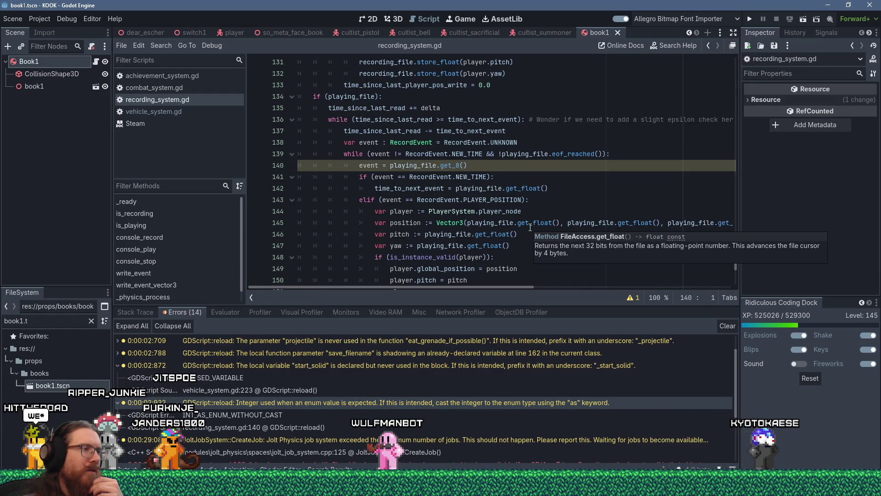
pyautogui.doubleClick(425, 166)
pyautogui.scroll(1, 520, 199)
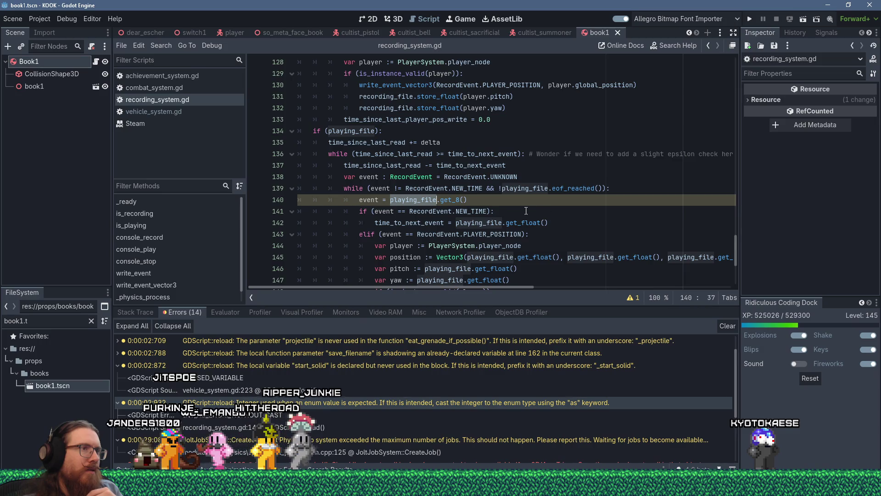
pyautogui.press('End')
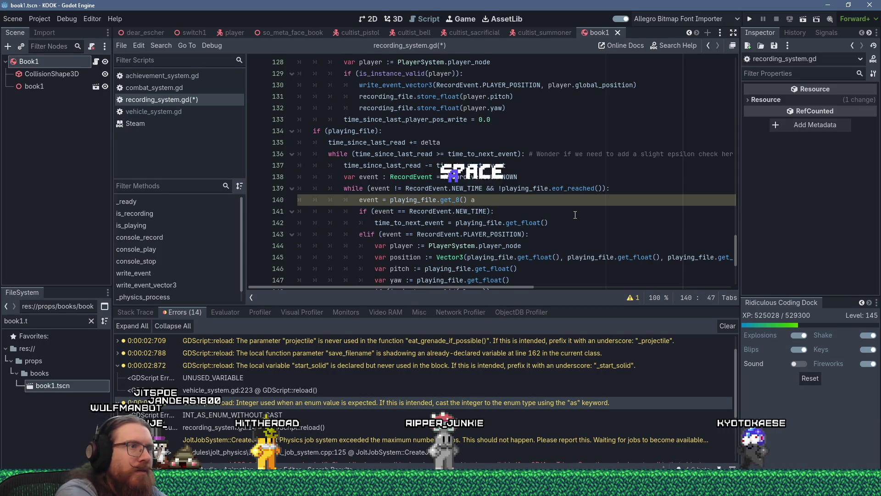
pyautogui.write('s RecordEvent')
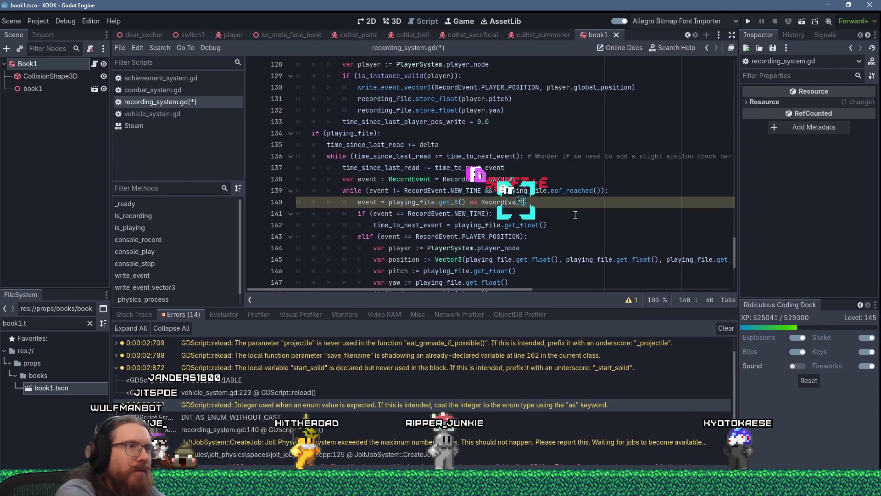
pyautogui.click(527, 213)
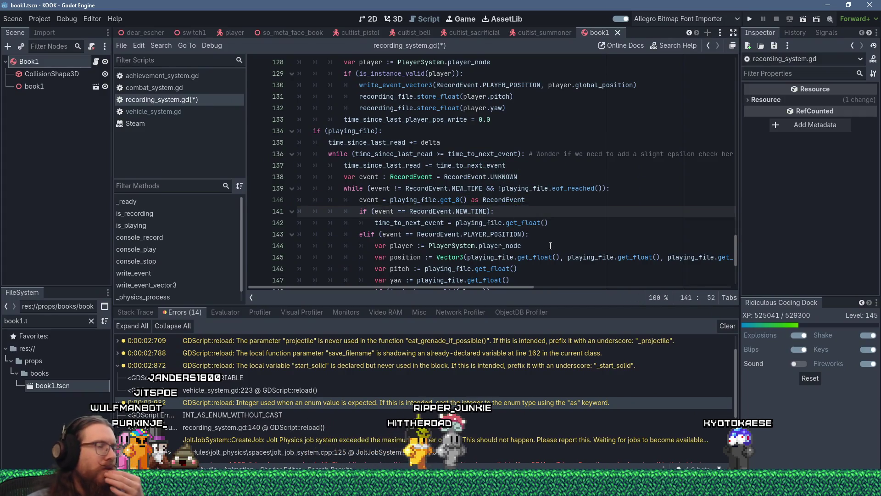
# Scroll the Errors panel to review the remaining errors
pyautogui.moveTo(499, 231)
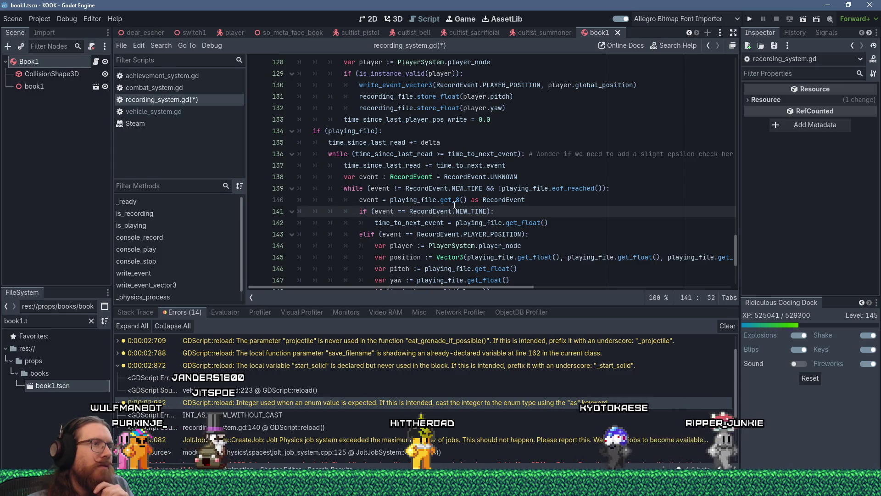
pyautogui.moveTo(456, 202)
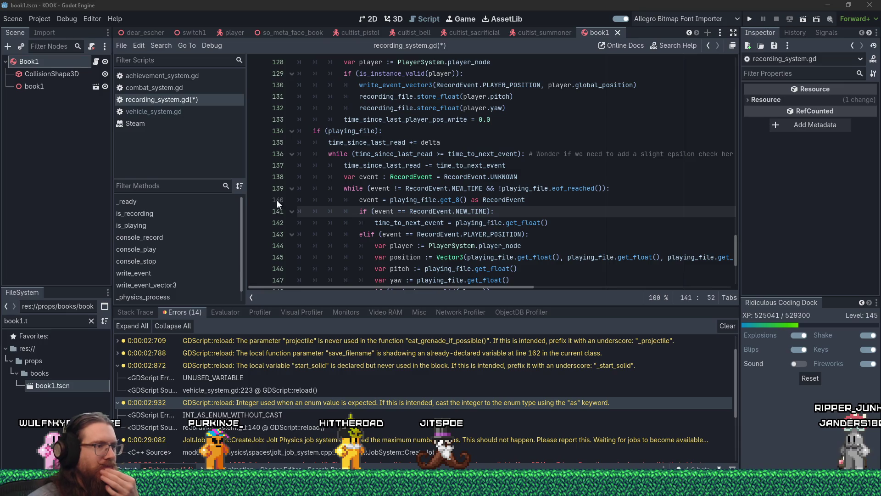
pyautogui.scroll(-2, 517, 426)
pyautogui.scroll(3, 517, 426)
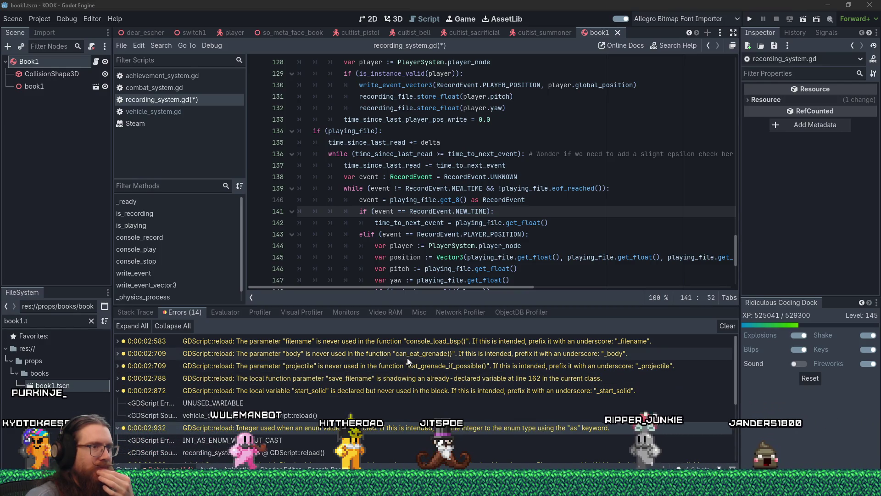
pyautogui.moveTo(406, 356)
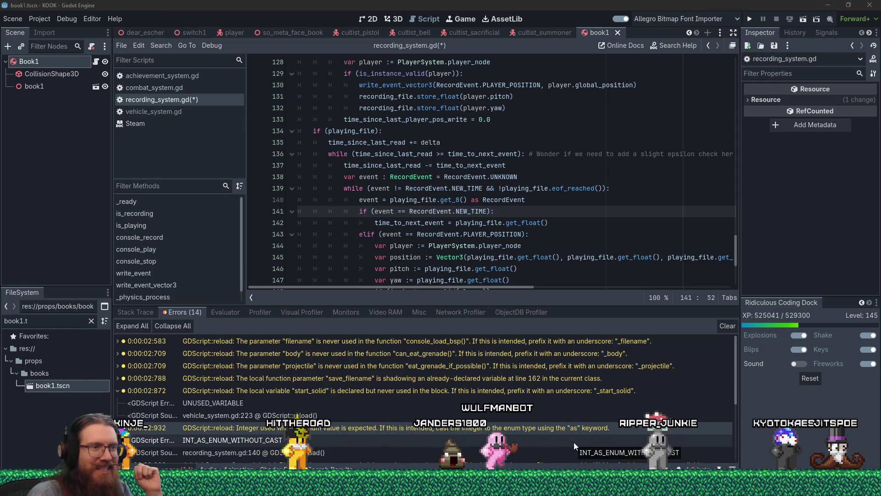
pyautogui.scroll(-5, 581, 437)
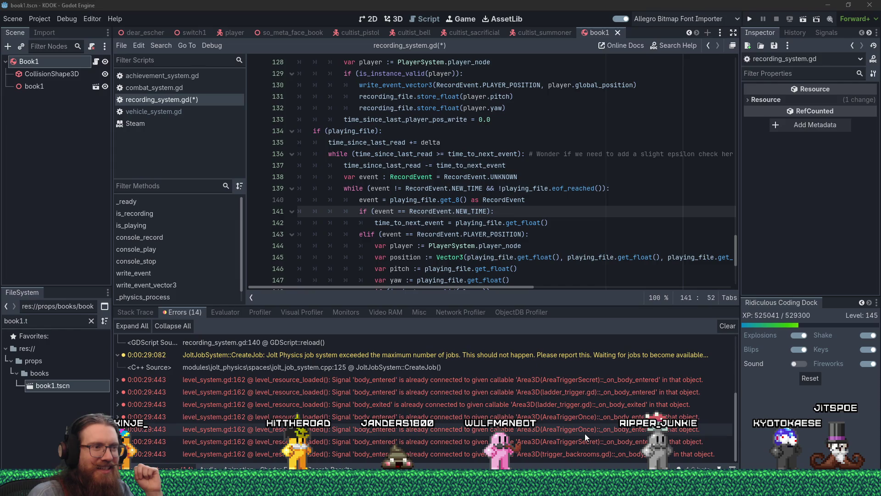